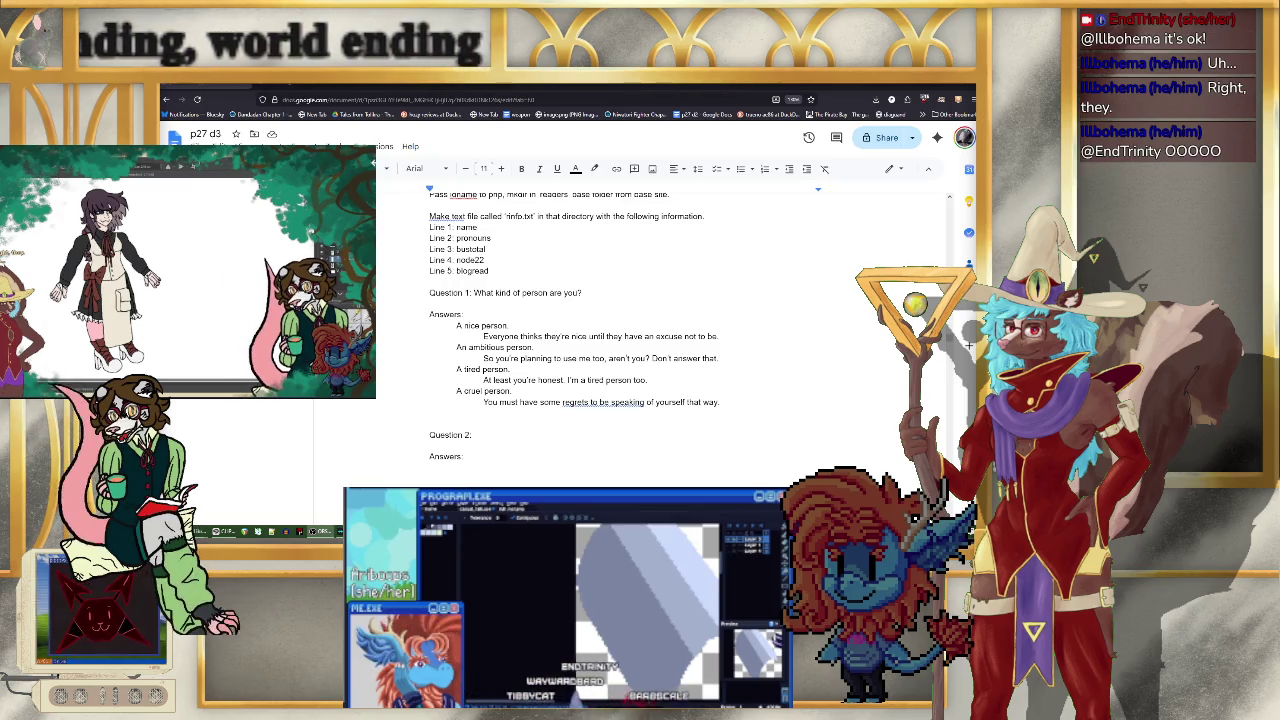
# - Delete the empty line directly above the 'Question 2:' heading
pyautogui.click(494, 434)
pyautogui.press('BackSpace')
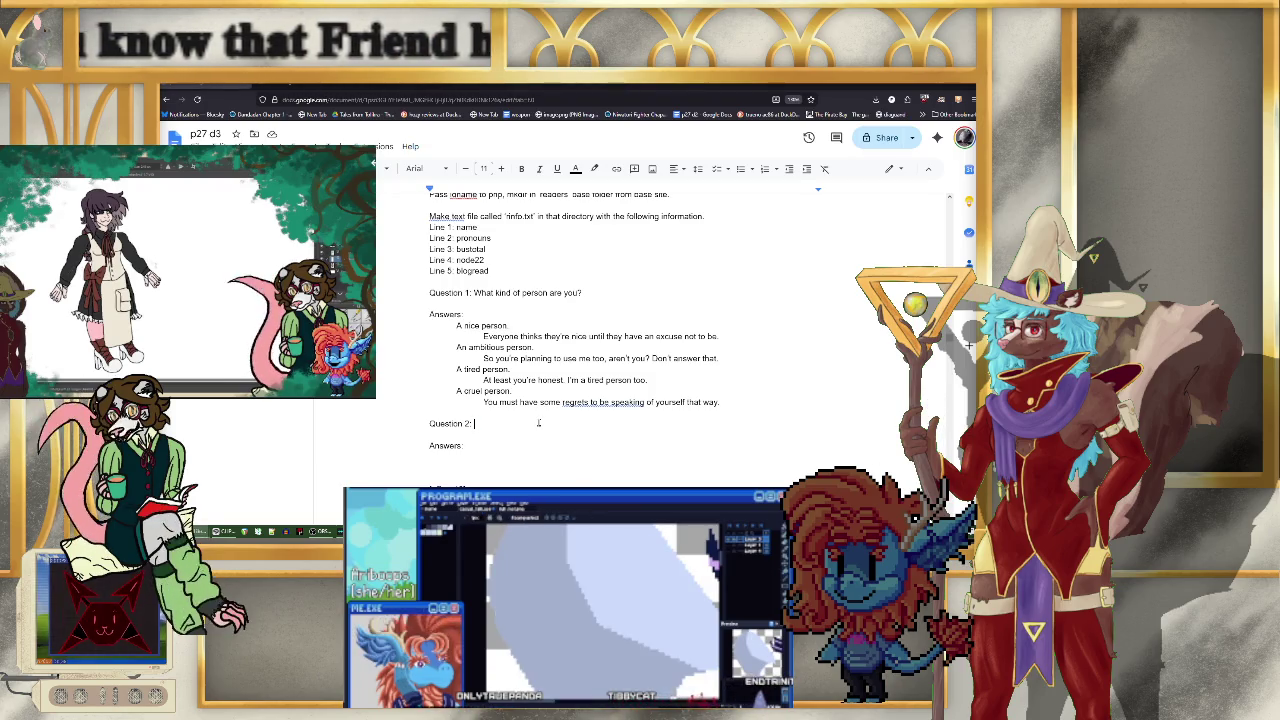
# - In the cruel-person reply, replace 'be speaking' with 'speak', then select 'to speak'
pyautogui.scroll(-2, 751, 388)
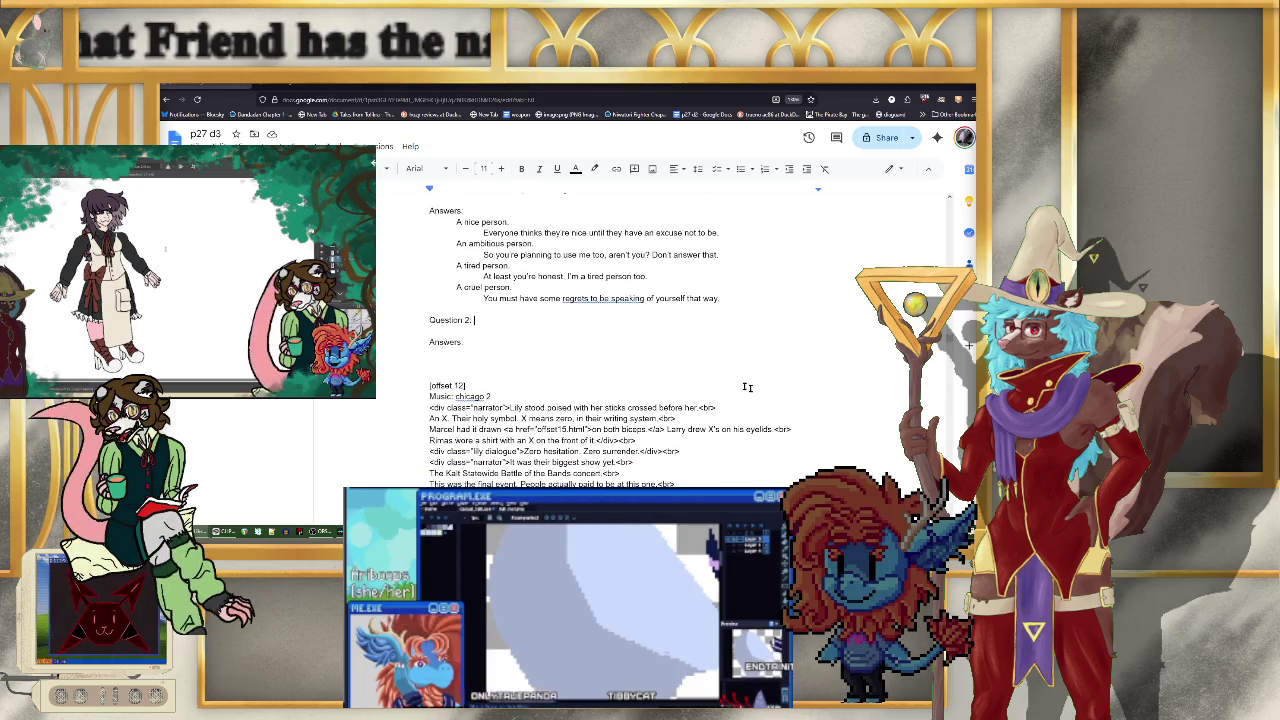
pyautogui.scroll(2, 630, 378)
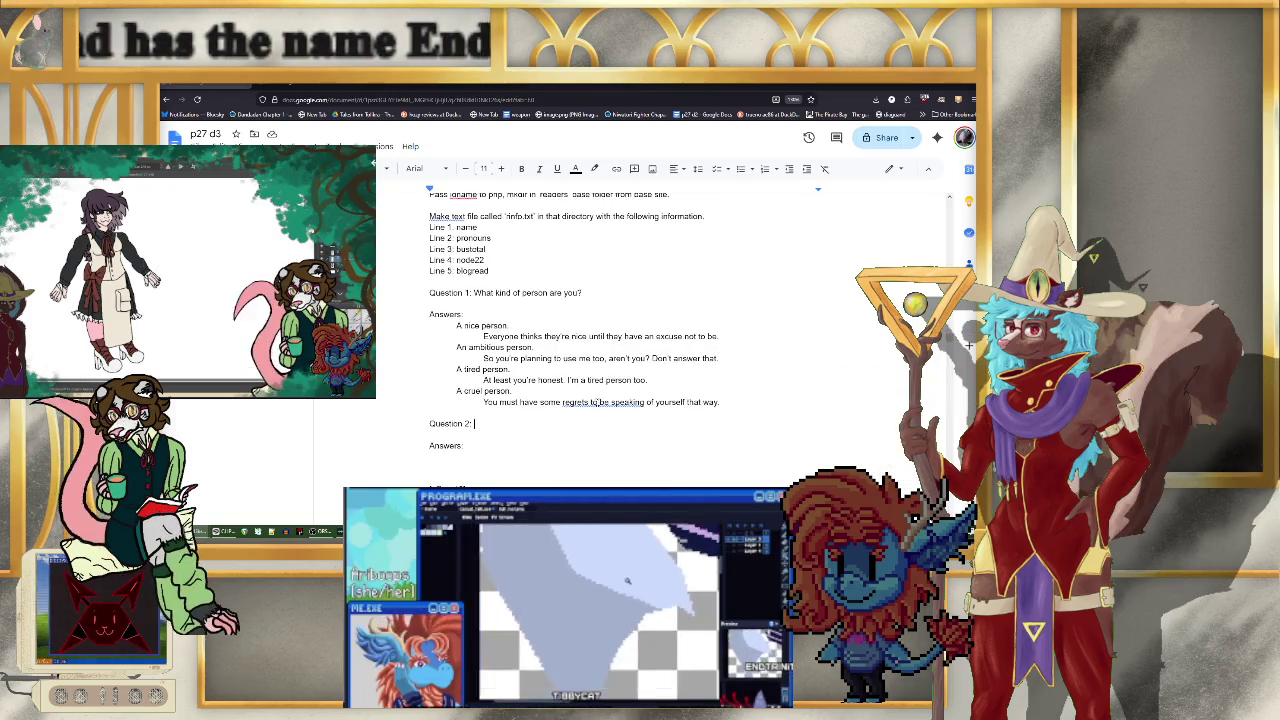
pyautogui.moveTo(600, 403); pyautogui.dragTo(644, 403)
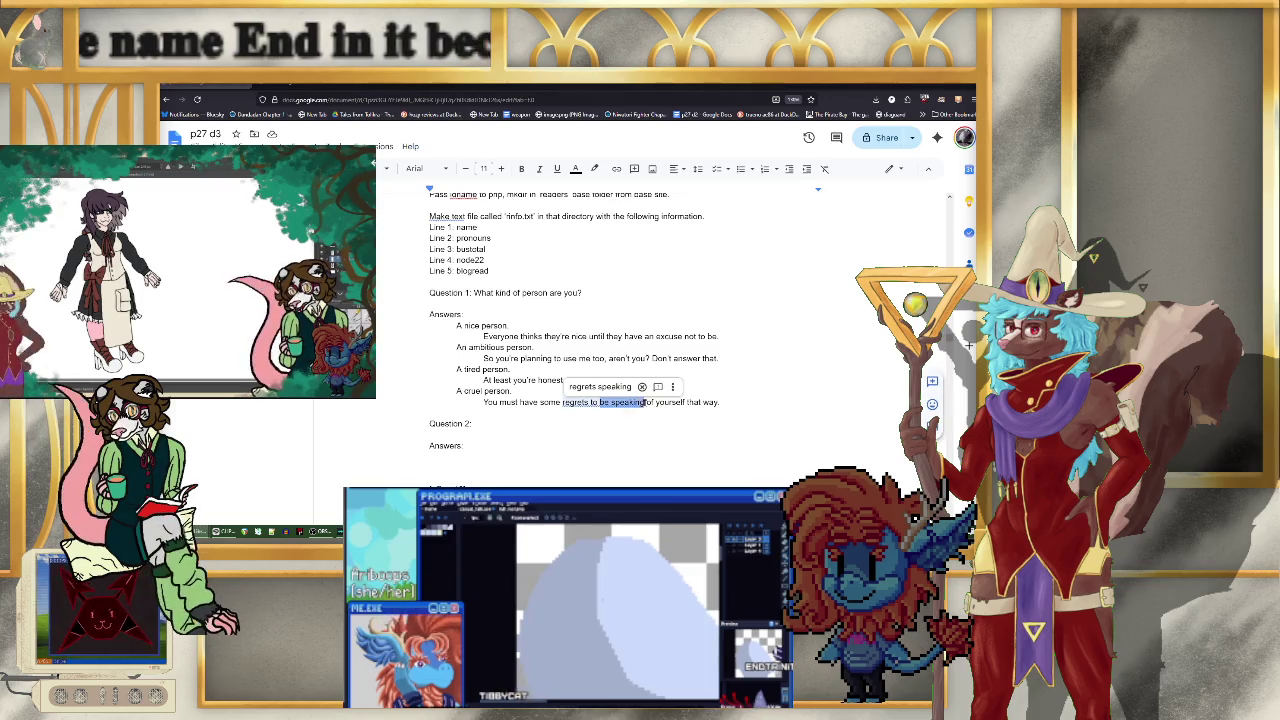
pyautogui.write('speak')
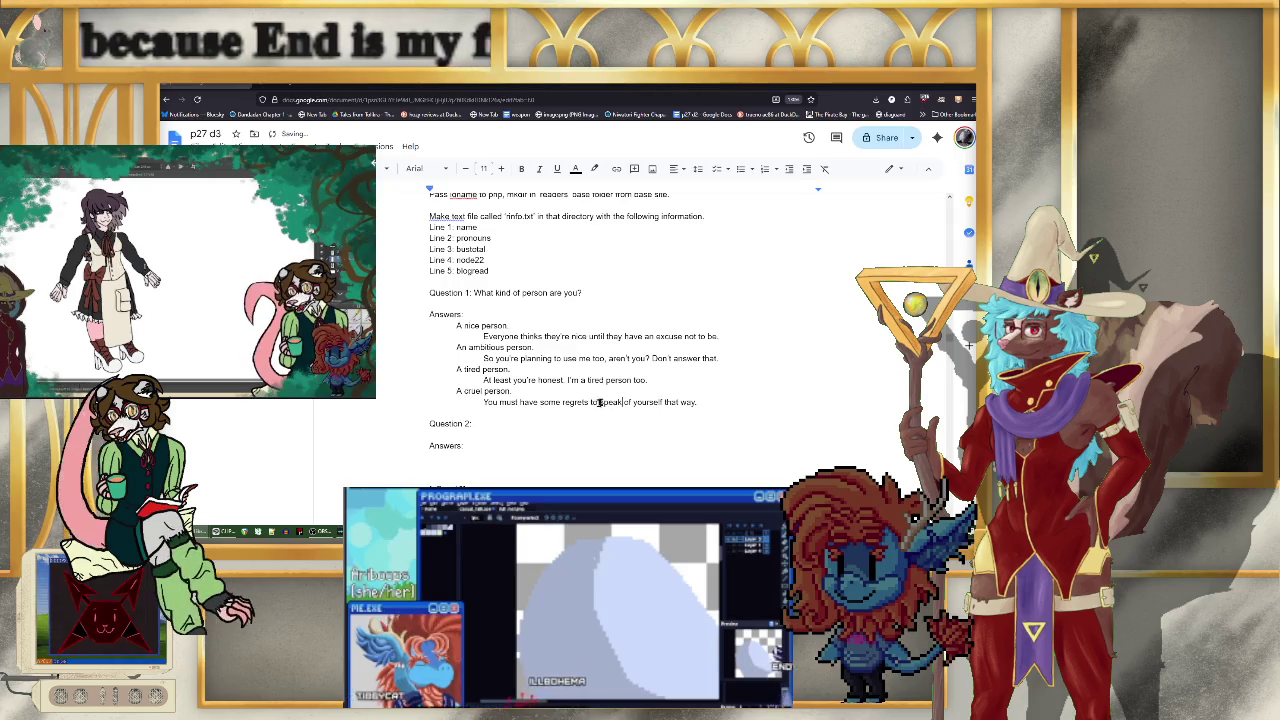
pyautogui.moveTo(590, 402); pyautogui.dragTo(622, 402)
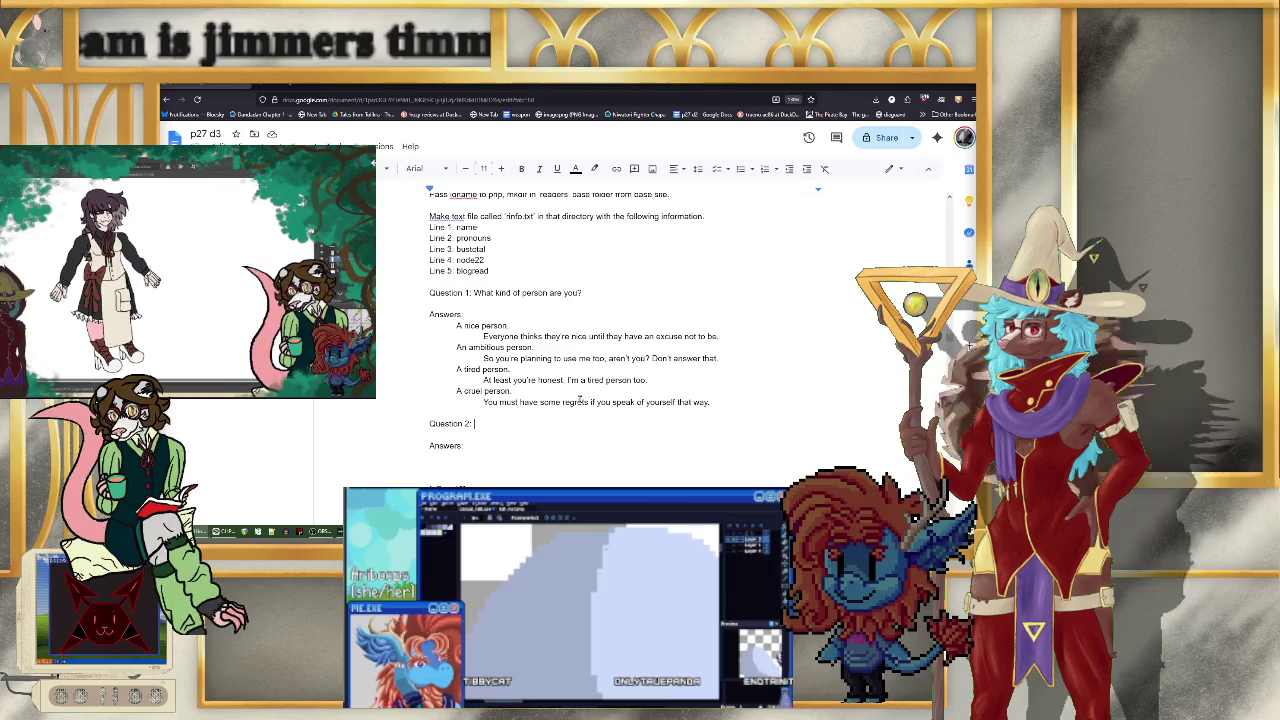
# - Add the indented Question 2 answer 'I want to learn about this world.'
pyautogui.write('Wh')
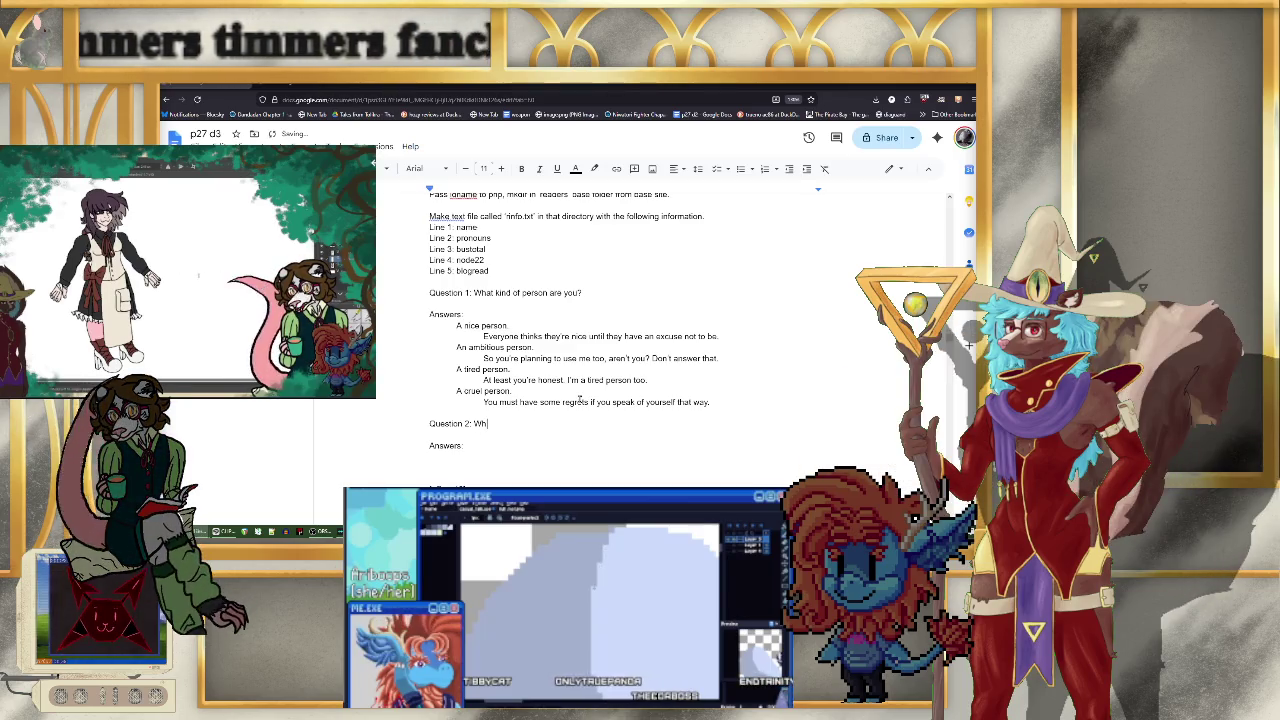
pyautogui.write('y are you')
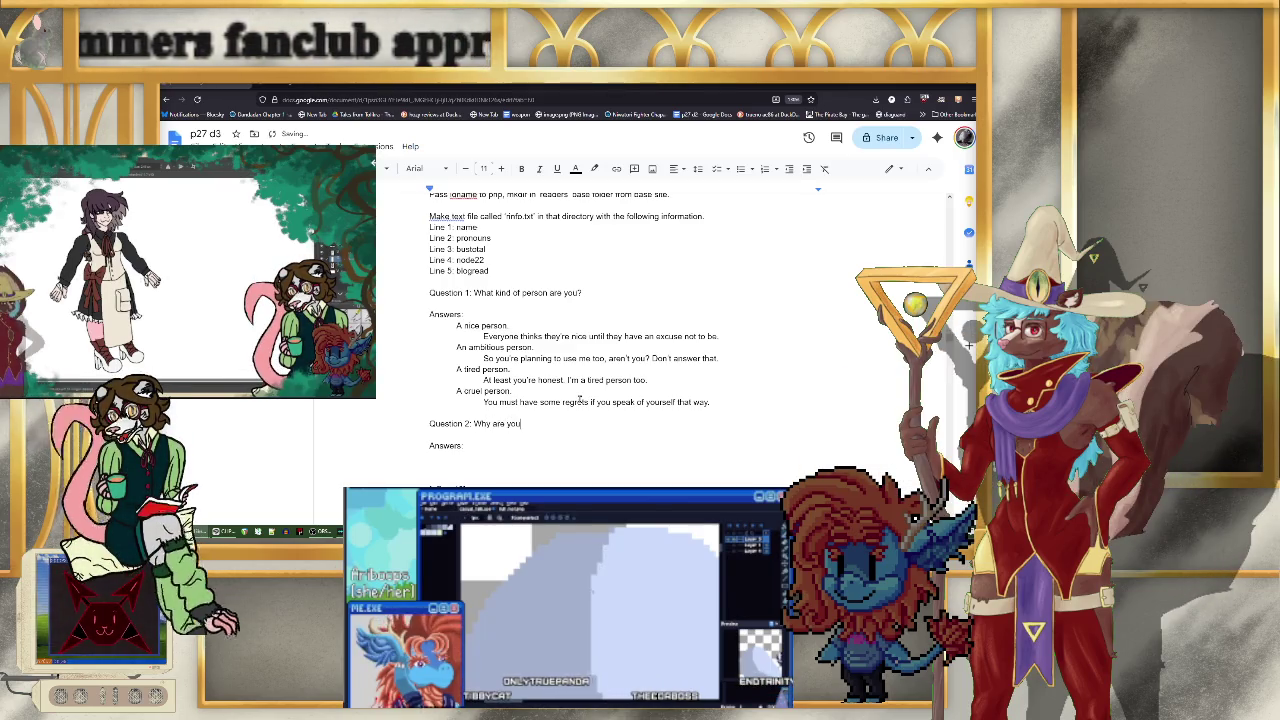
pyautogui.write(' here?>')
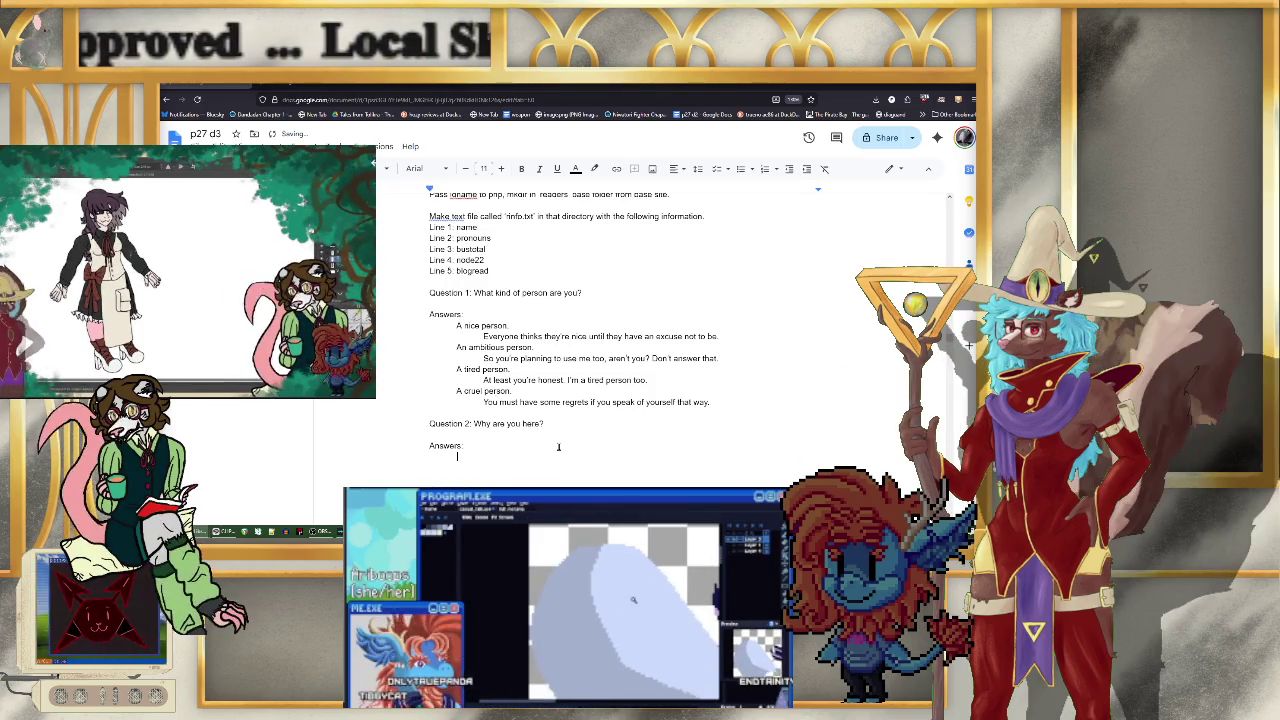
pyautogui.press('Return')
pyautogui.press('Tab')
pyautogui.write('I want to see')
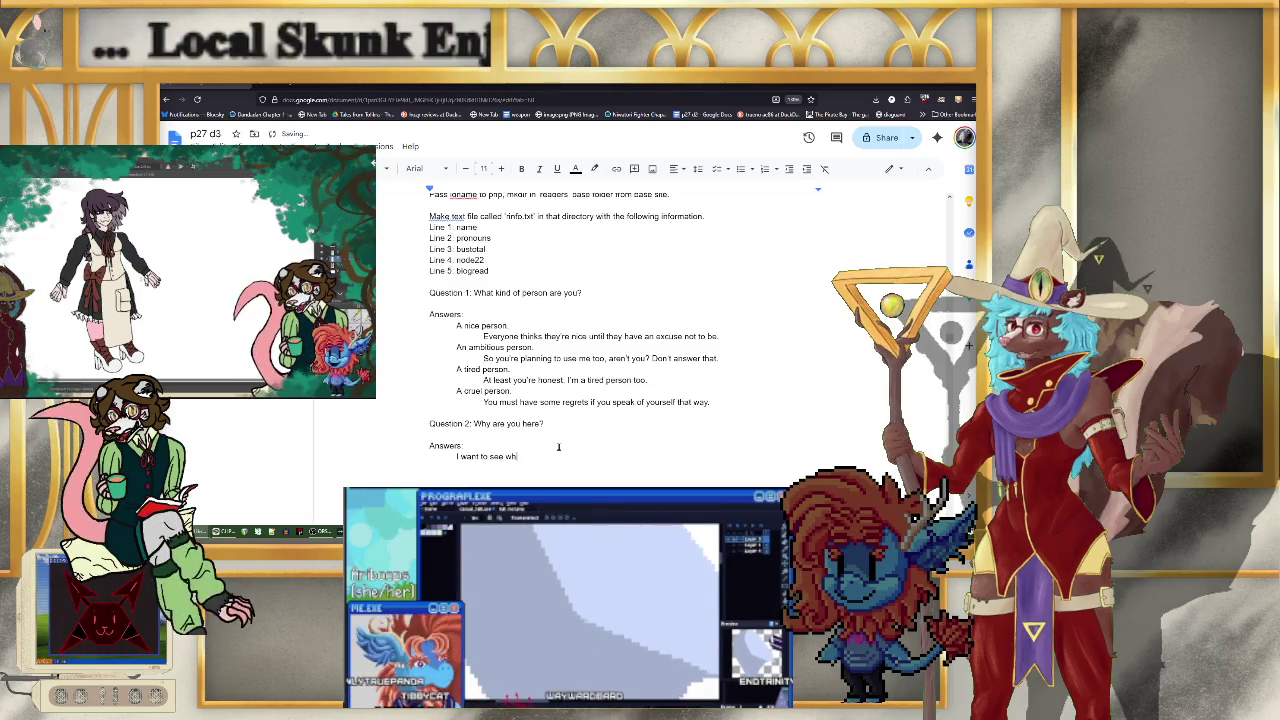
pyautogui.write(' what')
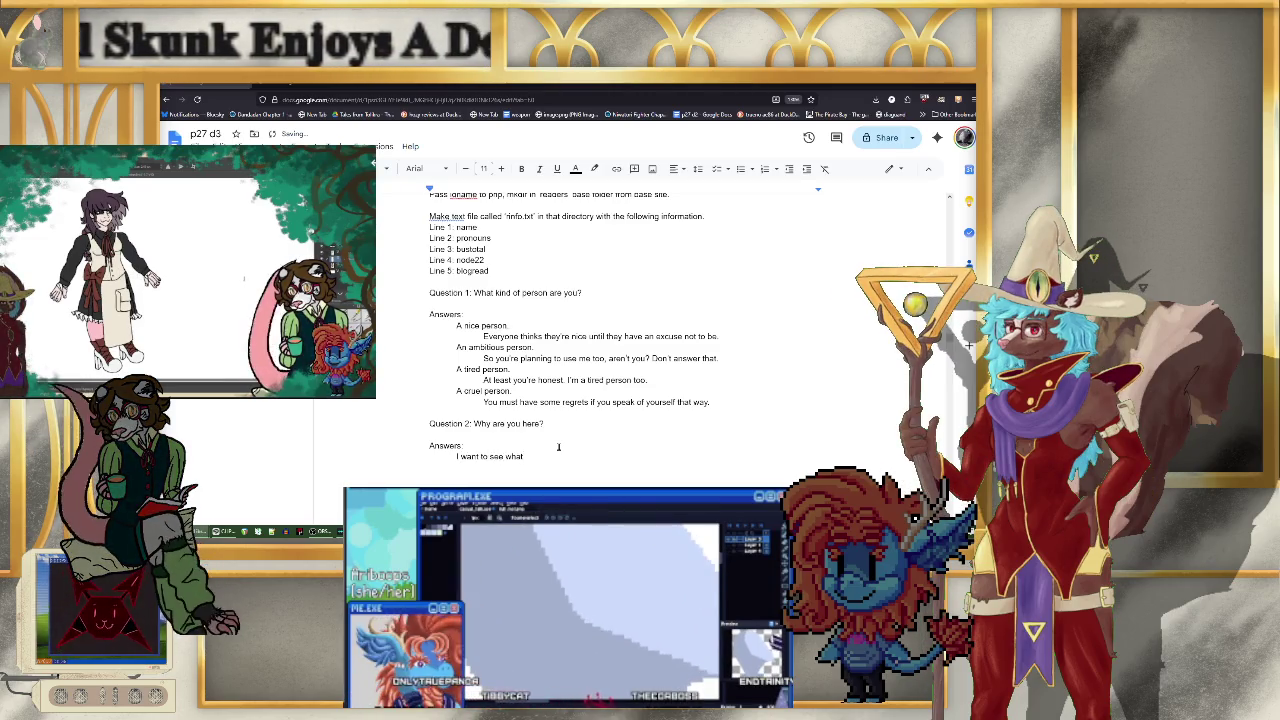
pyautogui.press('BackSpace')
pyautogui.press('BackSpace')
pyautogui.press('BackSpace')
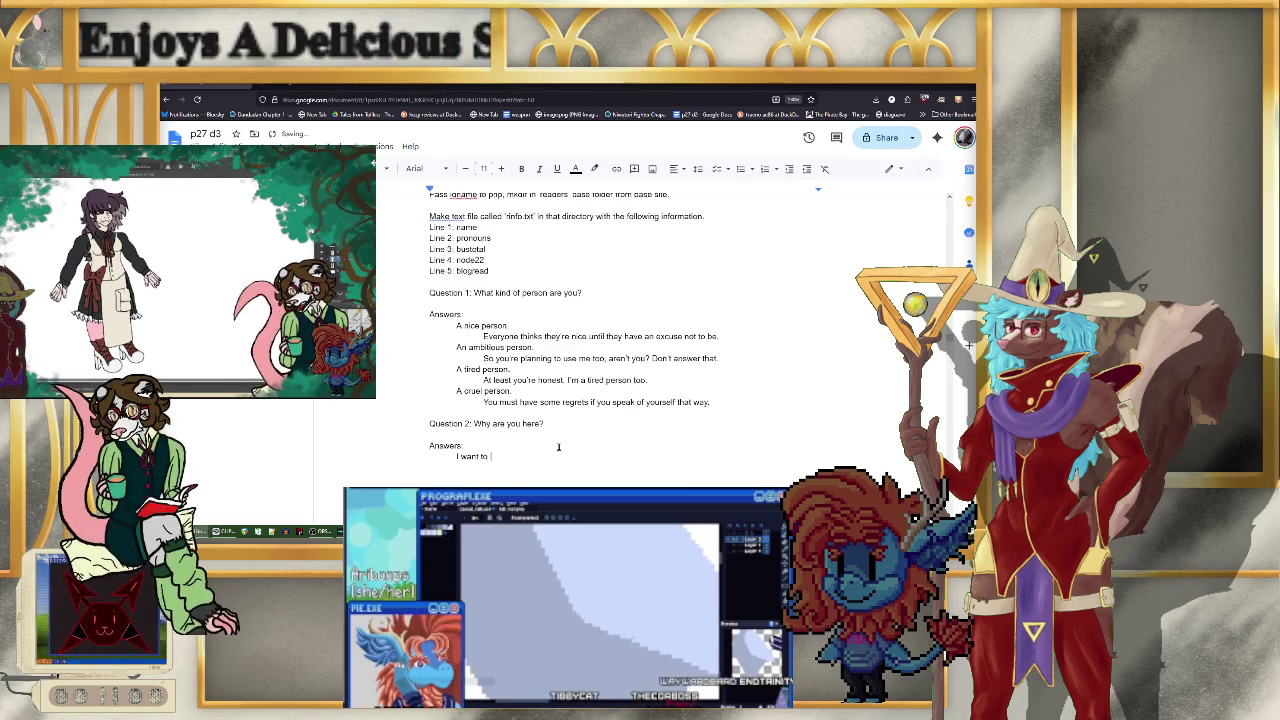
pyautogui.write('learn ab')
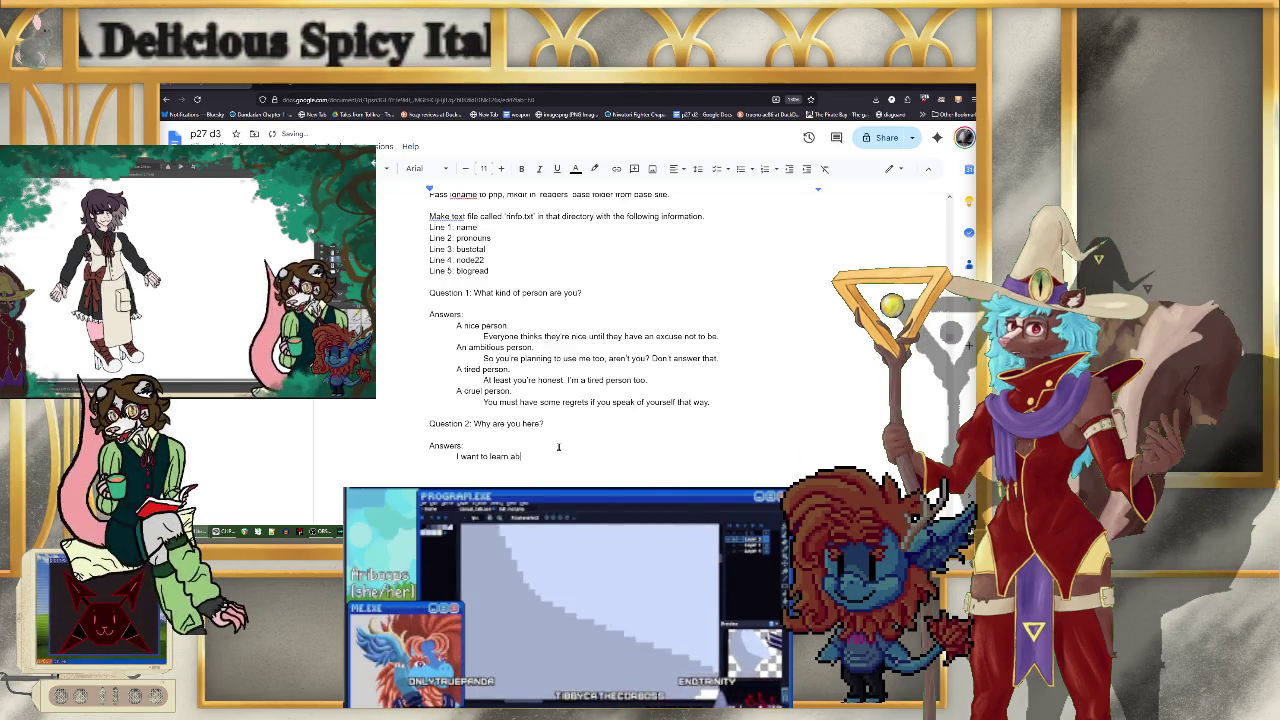
pyautogui.write('out this world and')
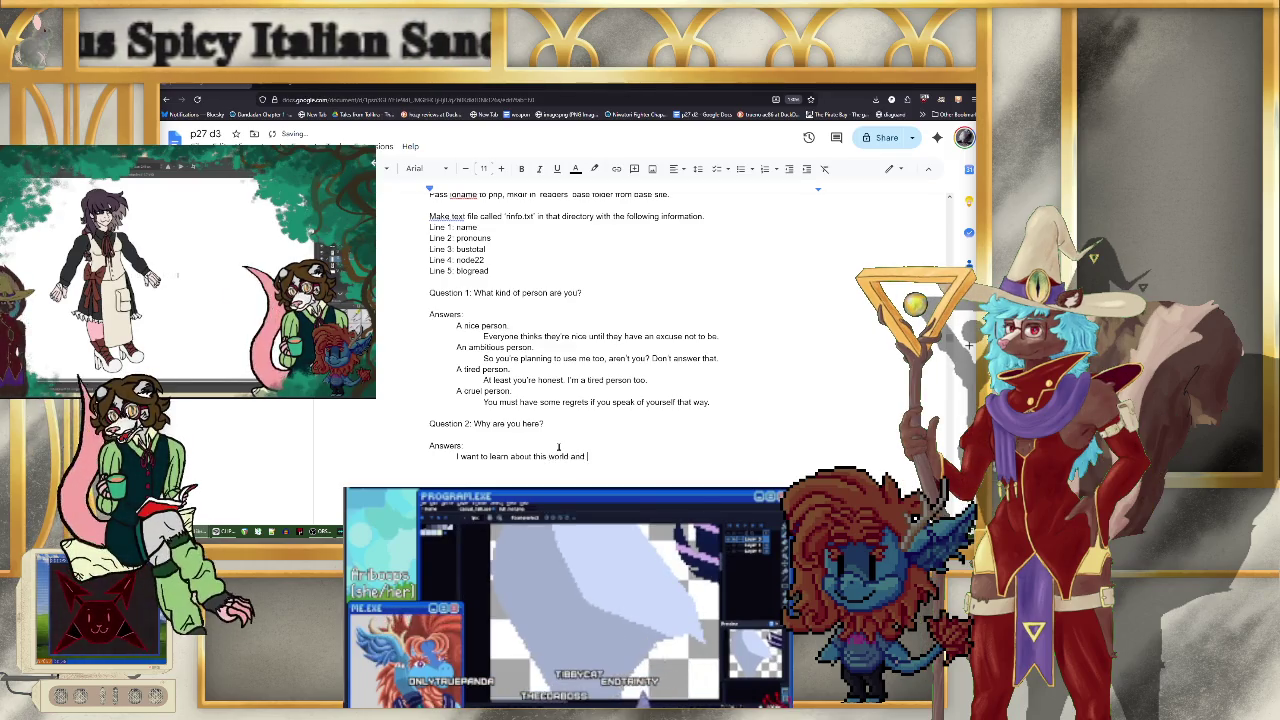
pyautogui.press('BackSpace')
pyautogui.press('BackSpace')
pyautogui.press('BackSpace')
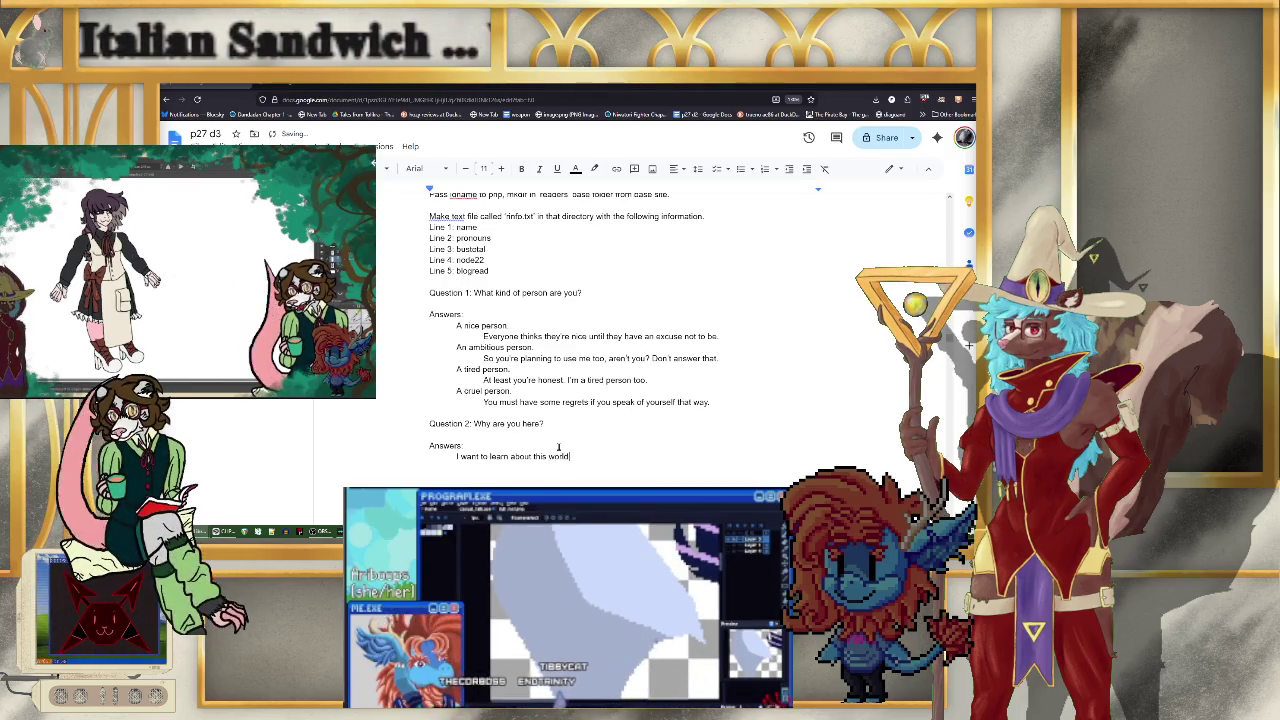
pyautogui.write('.')
# - Add the reply 'There's no point in that. It's gone. It doesn't…' and begin 'I want to hear the story.'
pyautogui.press('Tab')
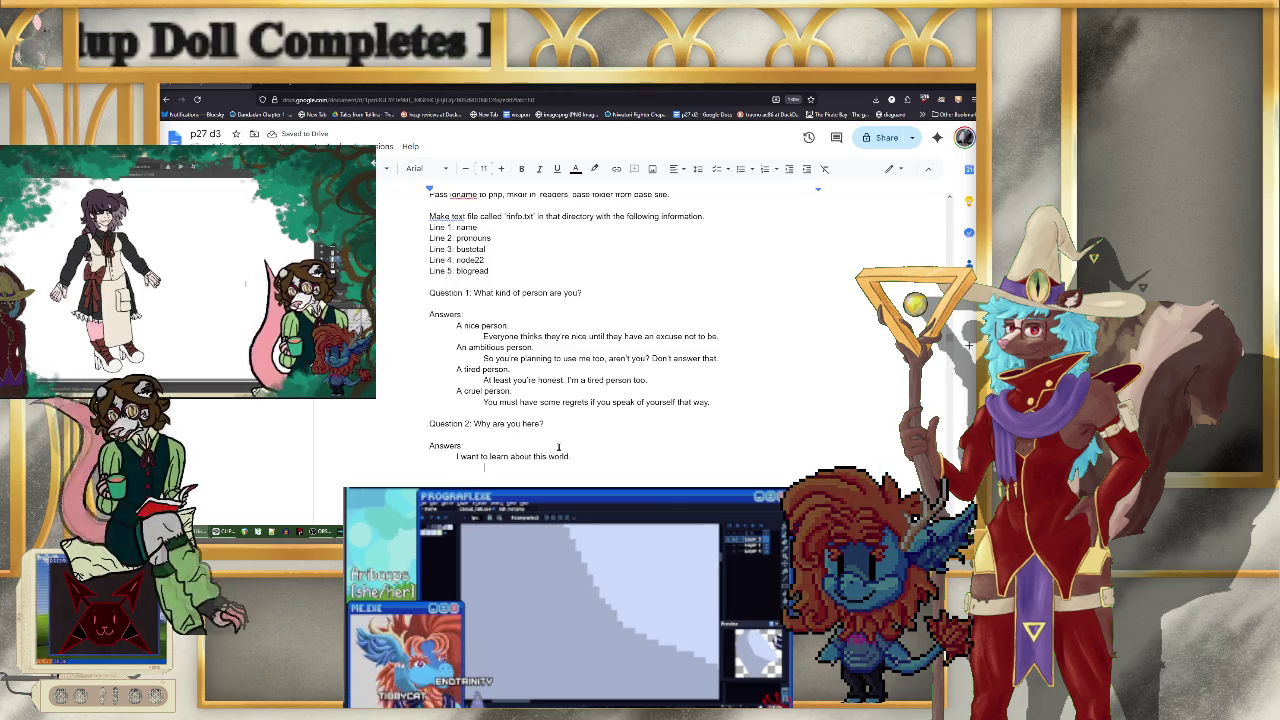
pyautogui.write("There's no poi")
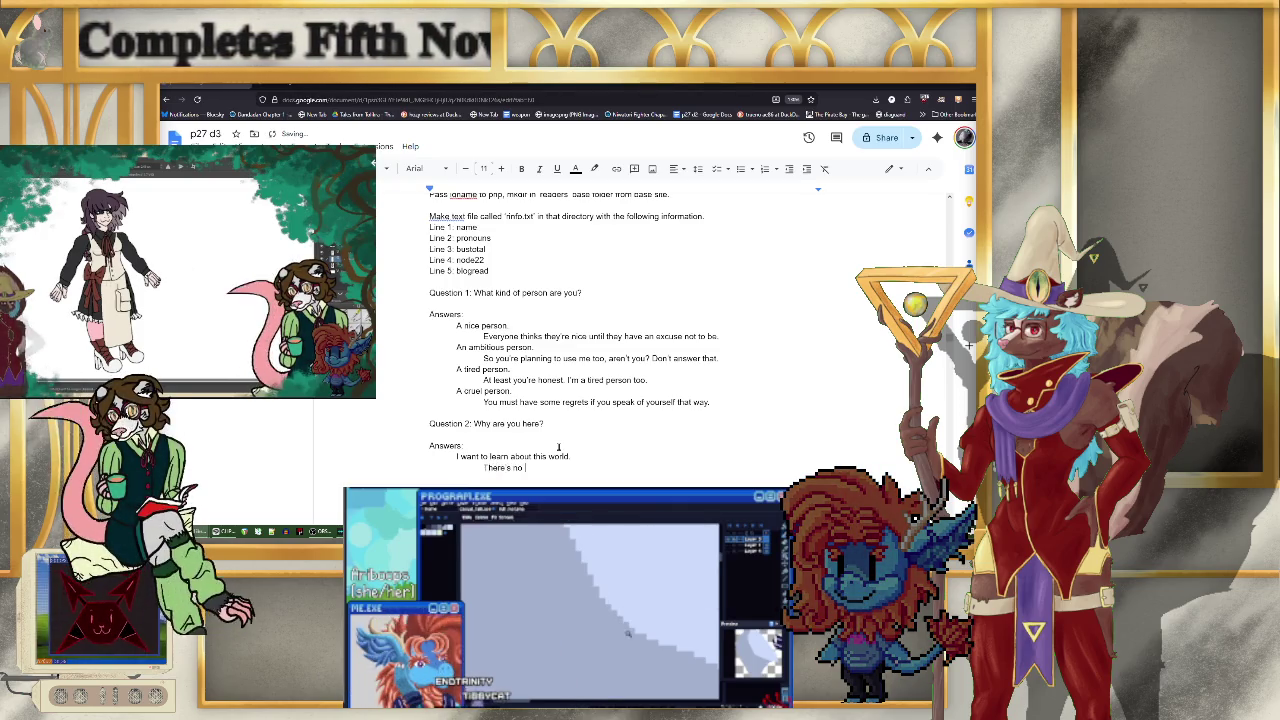
pyautogui.write('nt in')
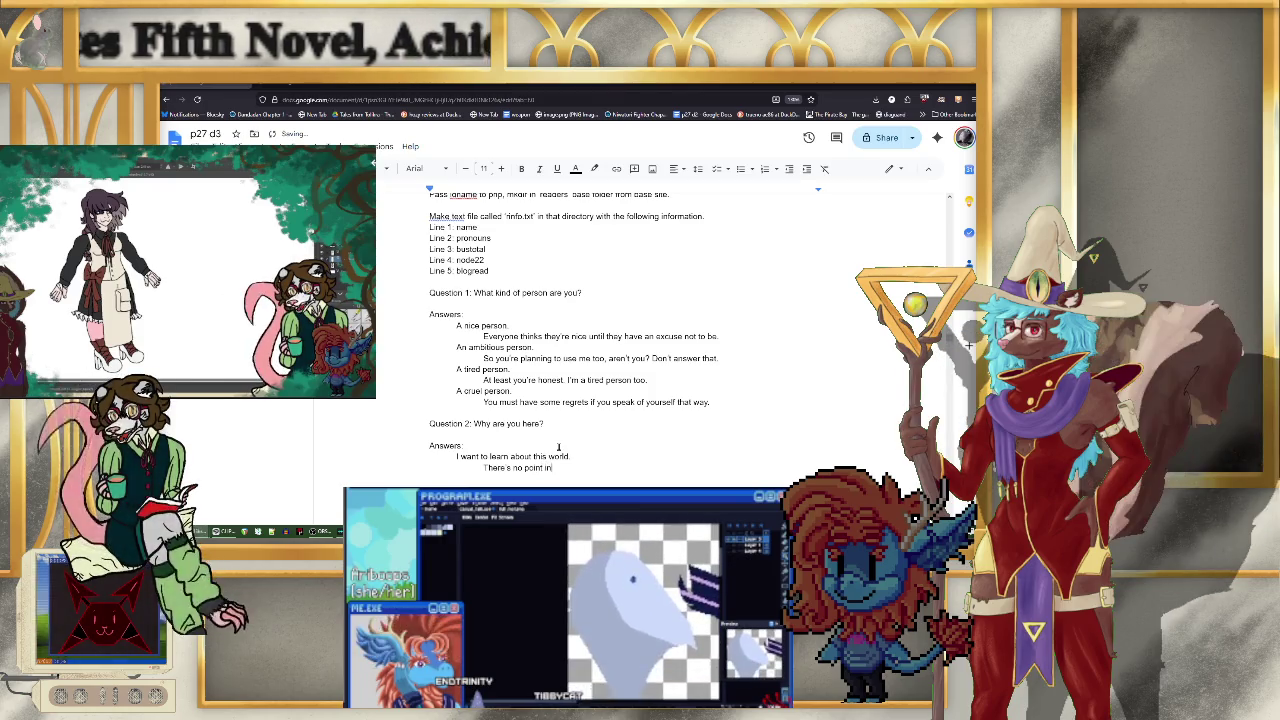
pyautogui.write(' that.')
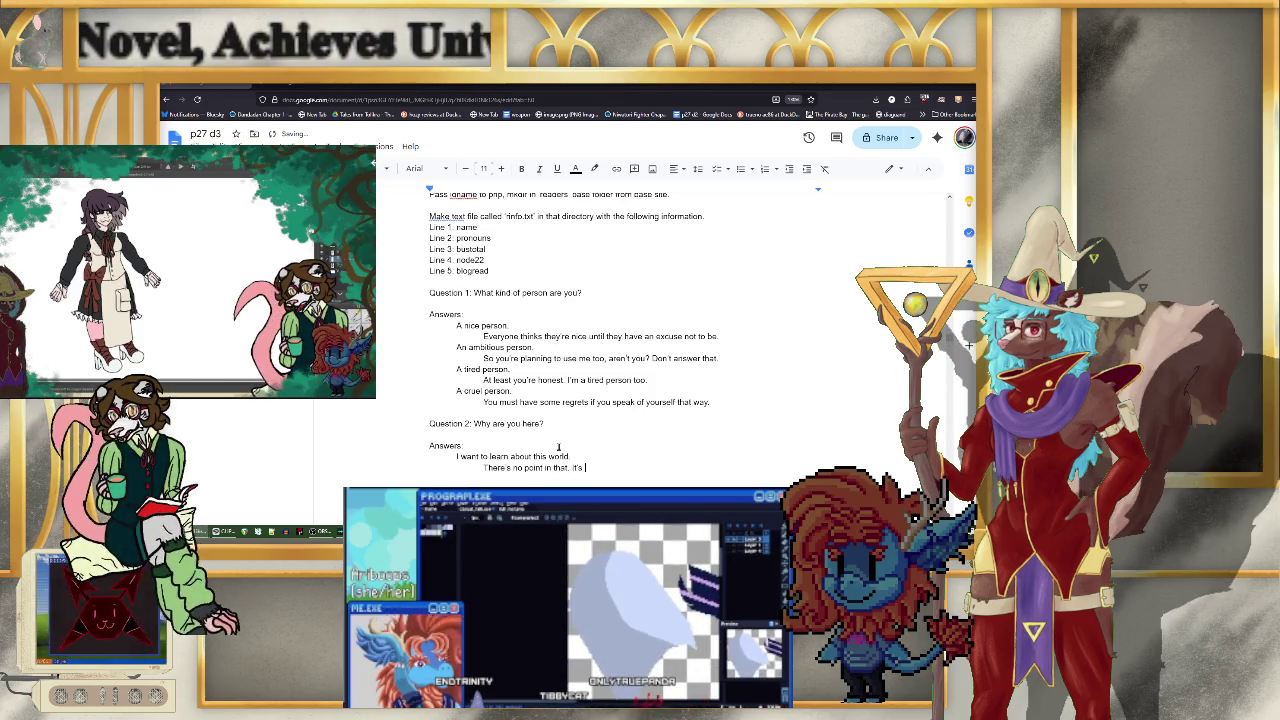
pyautogui.write(" It's gone. It doesn't exist anymore.")
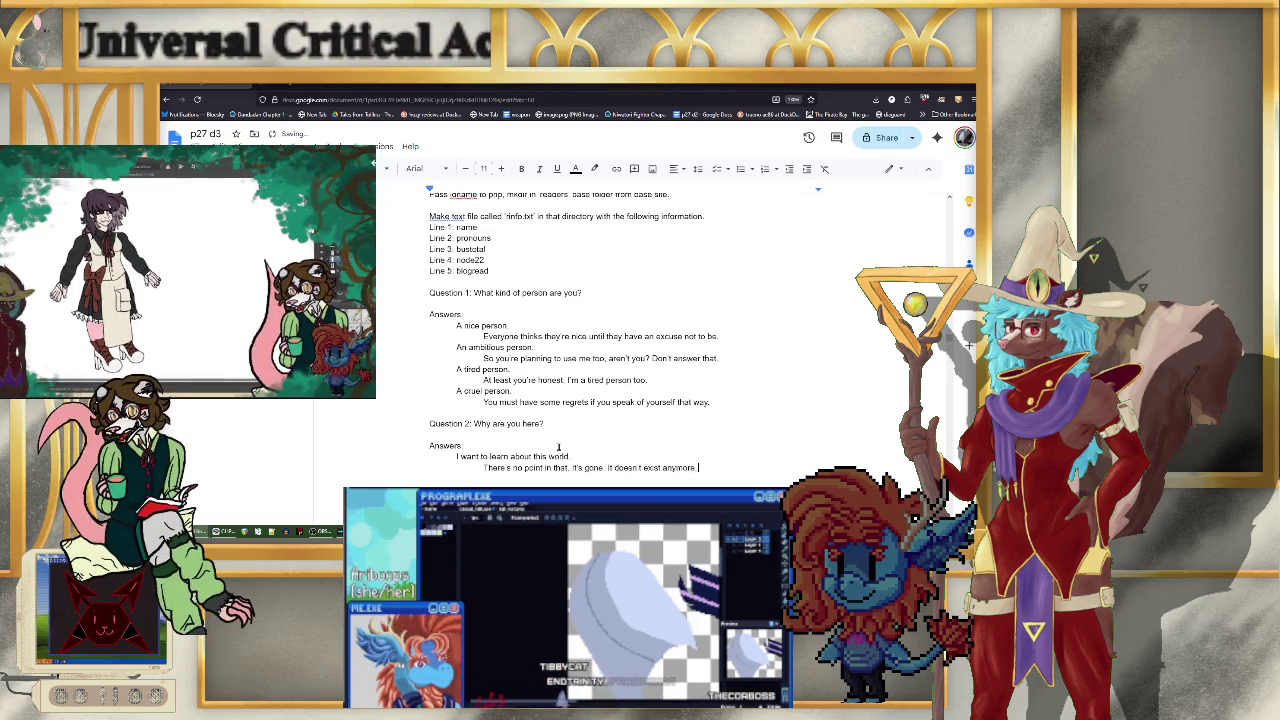
pyautogui.press('Return')
pyautogui.press('Tab')
pyautogui.write('I wa')
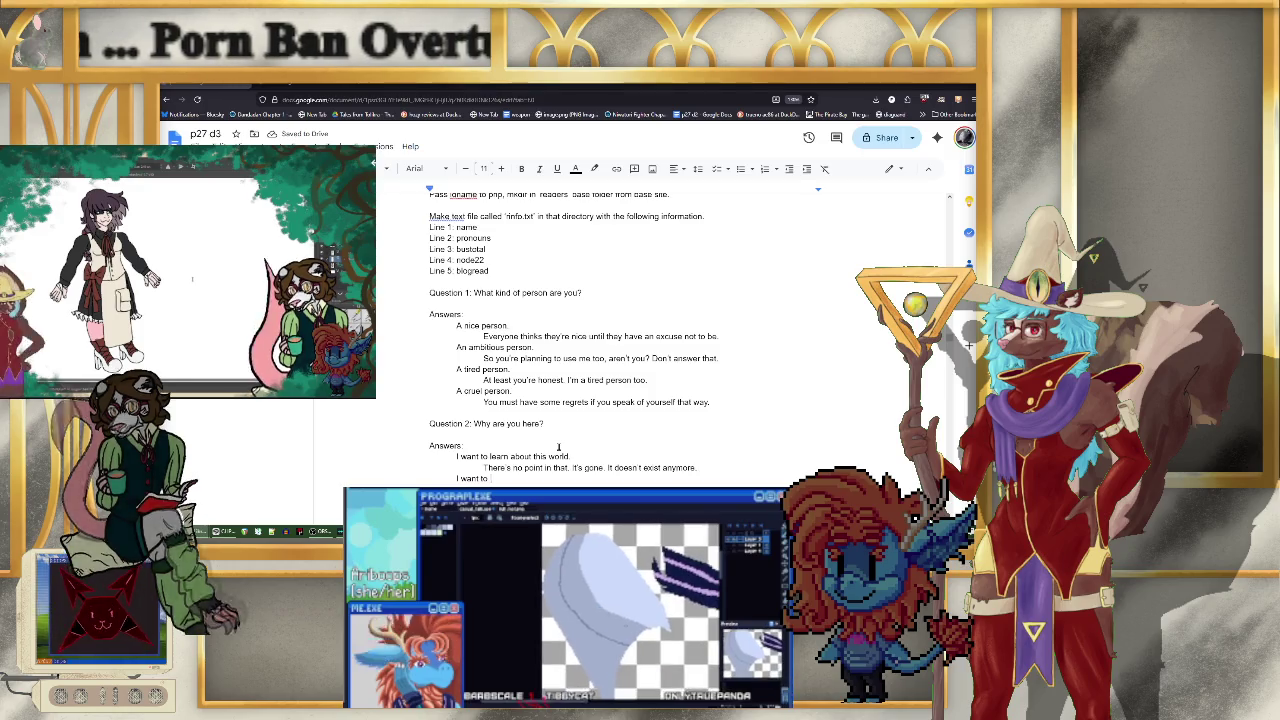
pyautogui.write('hear the story.')
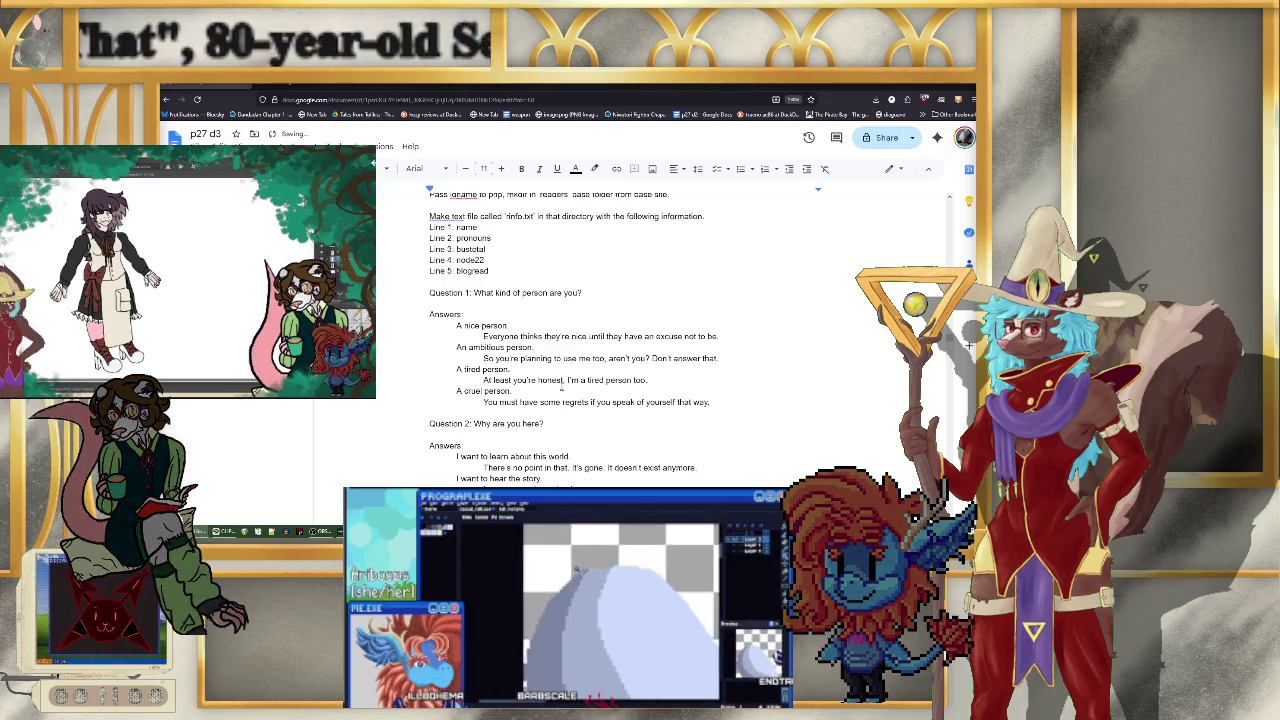
# - Scroll up and down through the Google Docs script to review the Question 2 answers
pyautogui.scroll(-3, 589, 361)
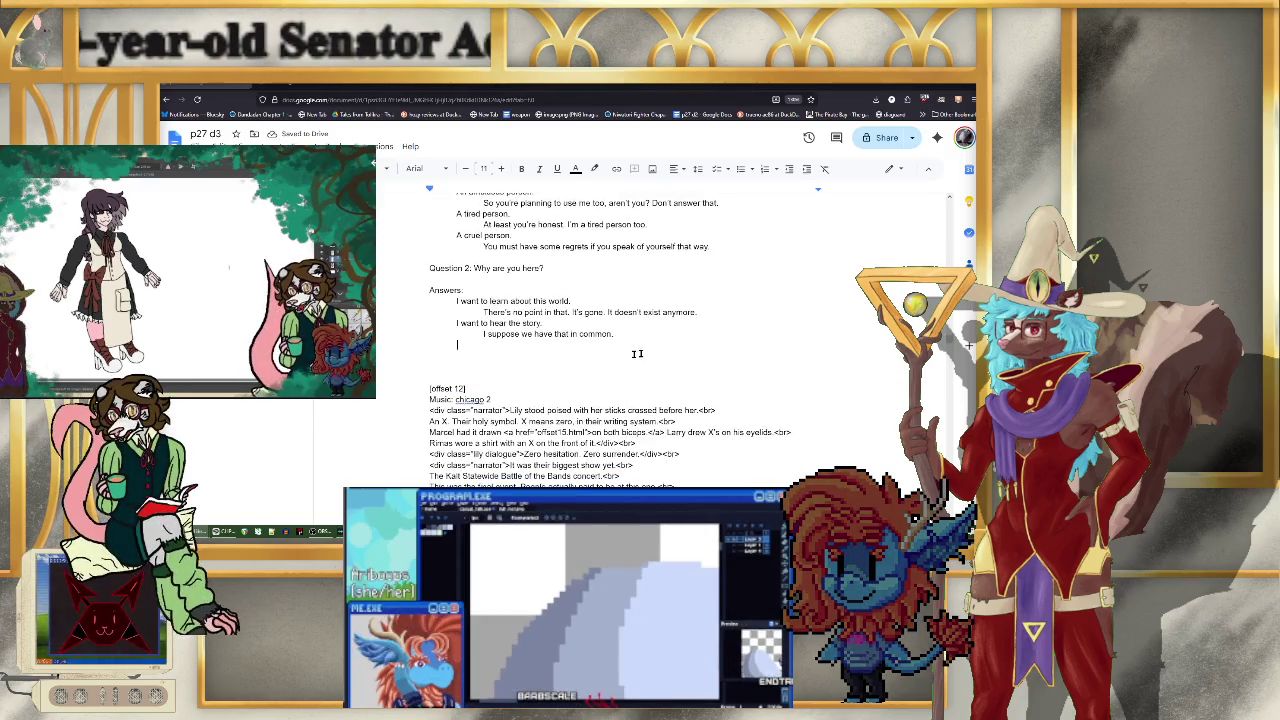
pyautogui.scroll(2, 650, 354)
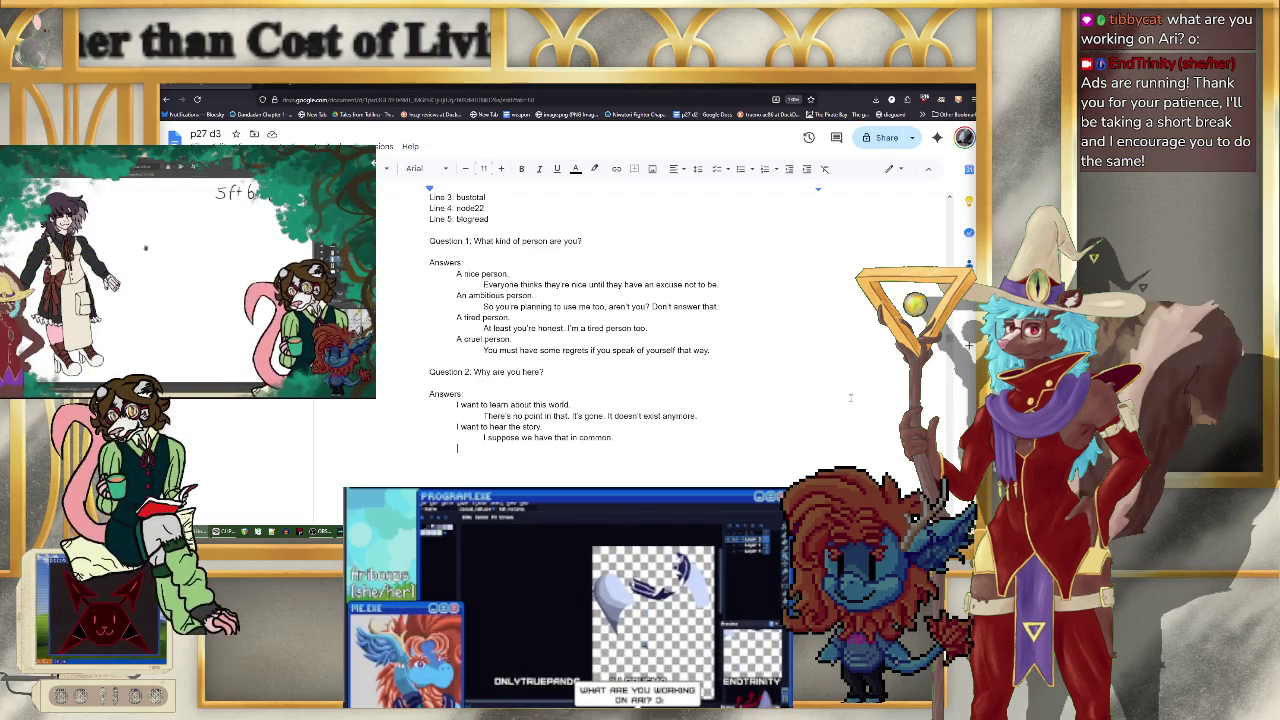
pyautogui.scroll(1, 850, 397)
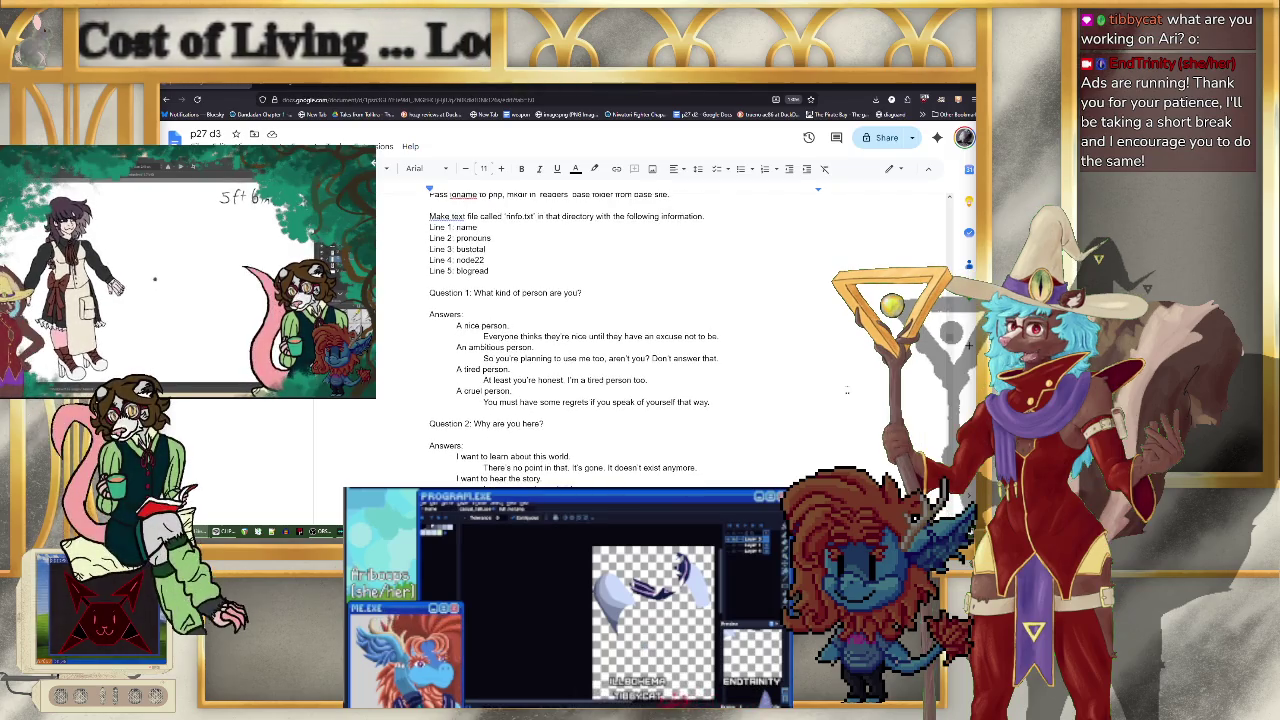
pyautogui.scroll(-1, 837, 383)
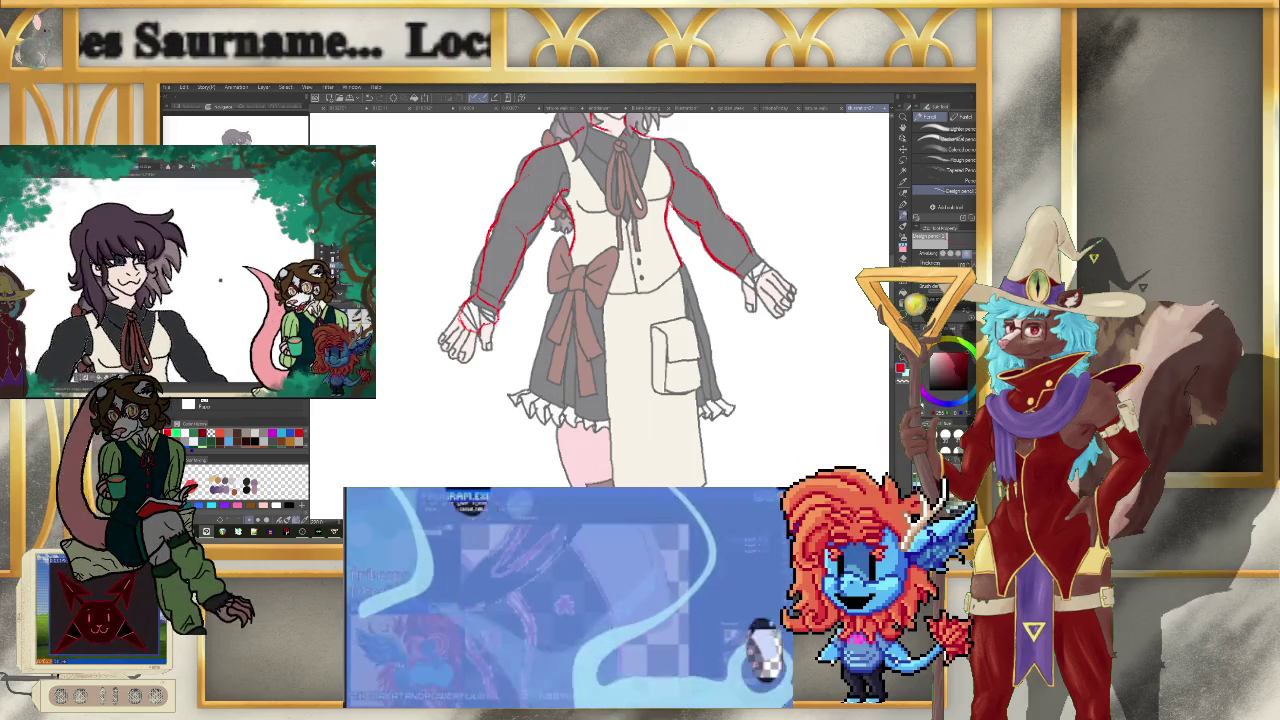
pyautogui.scroll(-2, 760, 231)
pyautogui.scroll(-3, 760, 231)
pyautogui.scroll(3, 760, 231)
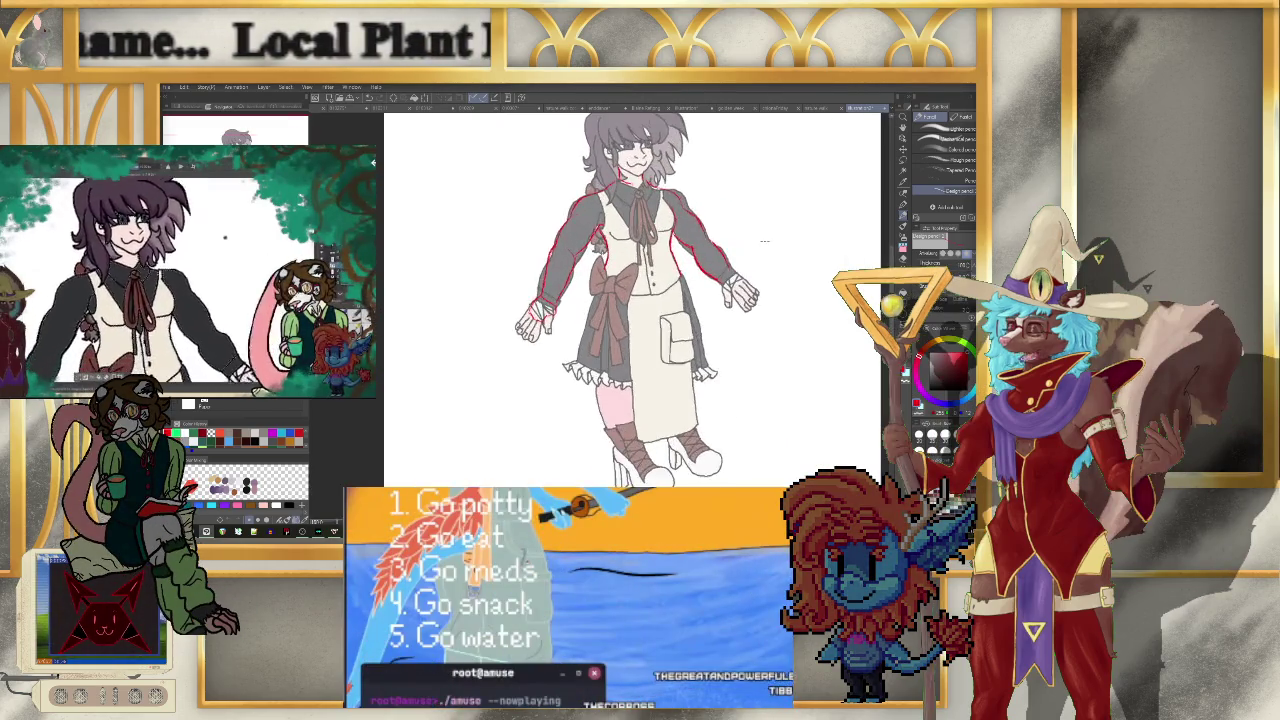
pyautogui.scroll(3, 760, 231)
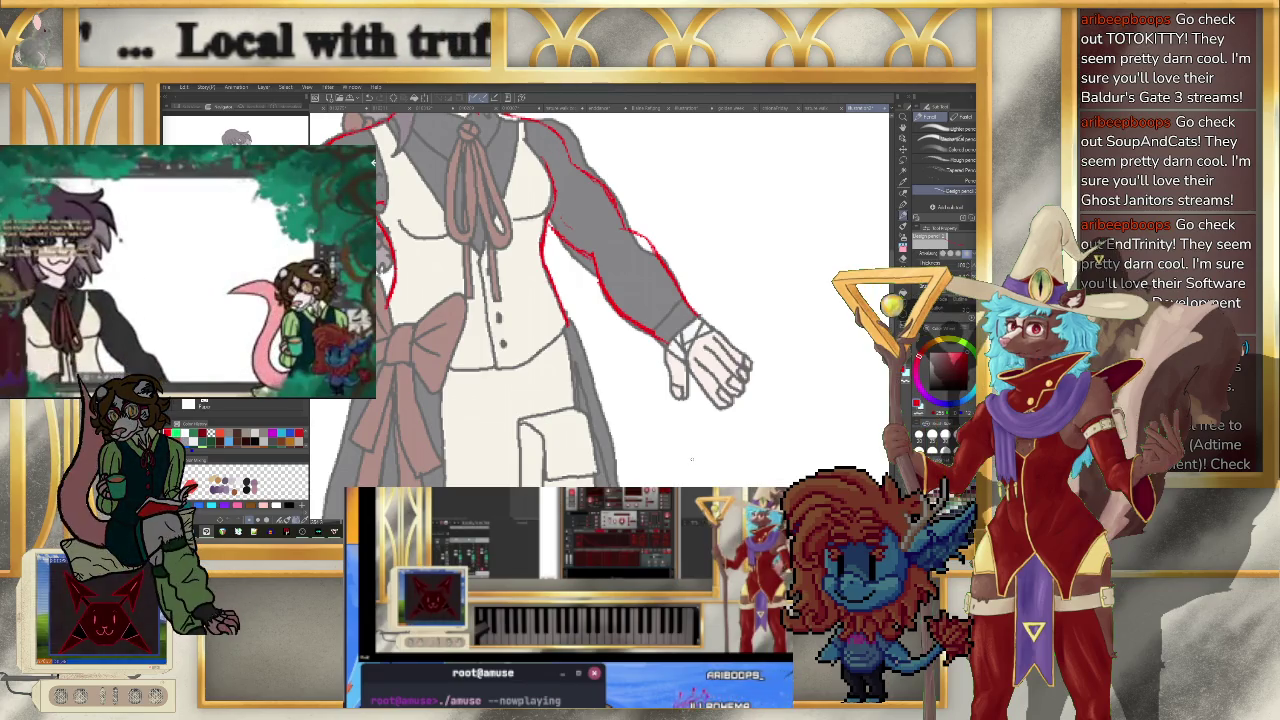
pyautogui.scroll(-2, 697, 470)
pyautogui.scroll(-2, 660, 400)
pyautogui.scroll(-1, 654, 340)
pyautogui.scroll(-1, 652, 350)
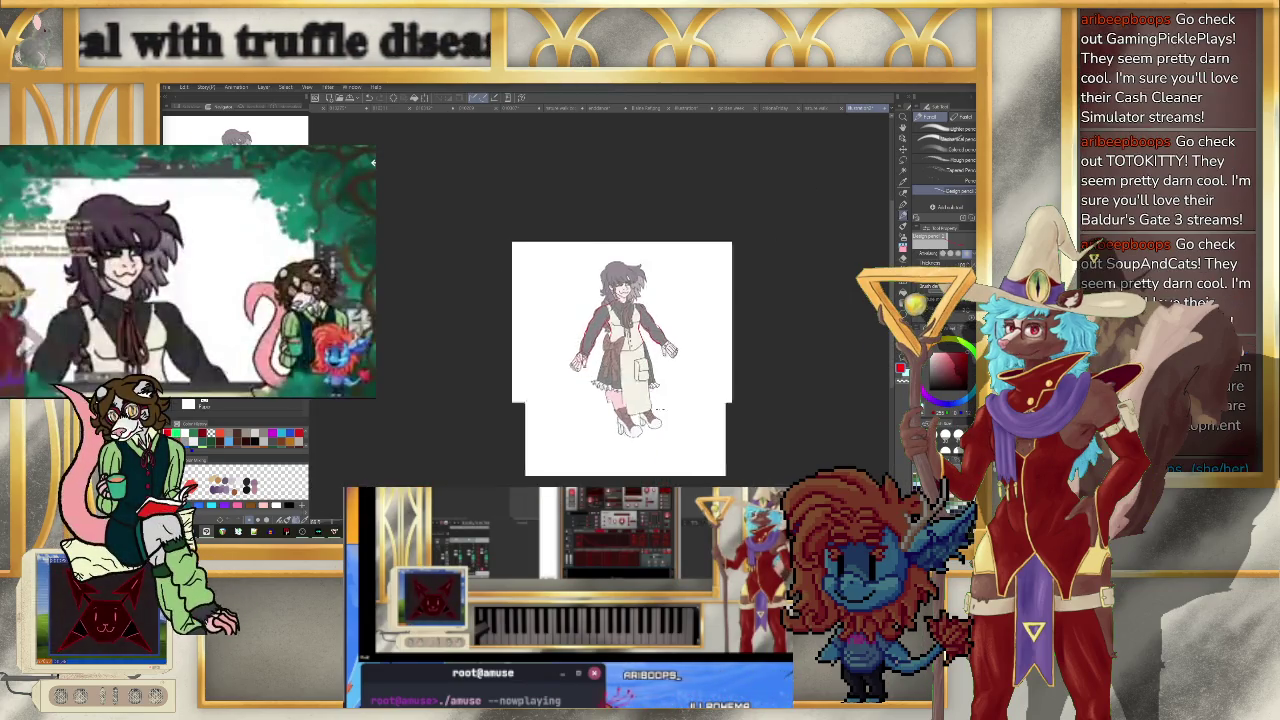
pyautogui.scroll(3, 648, 385)
pyautogui.scroll(2, 640, 415)
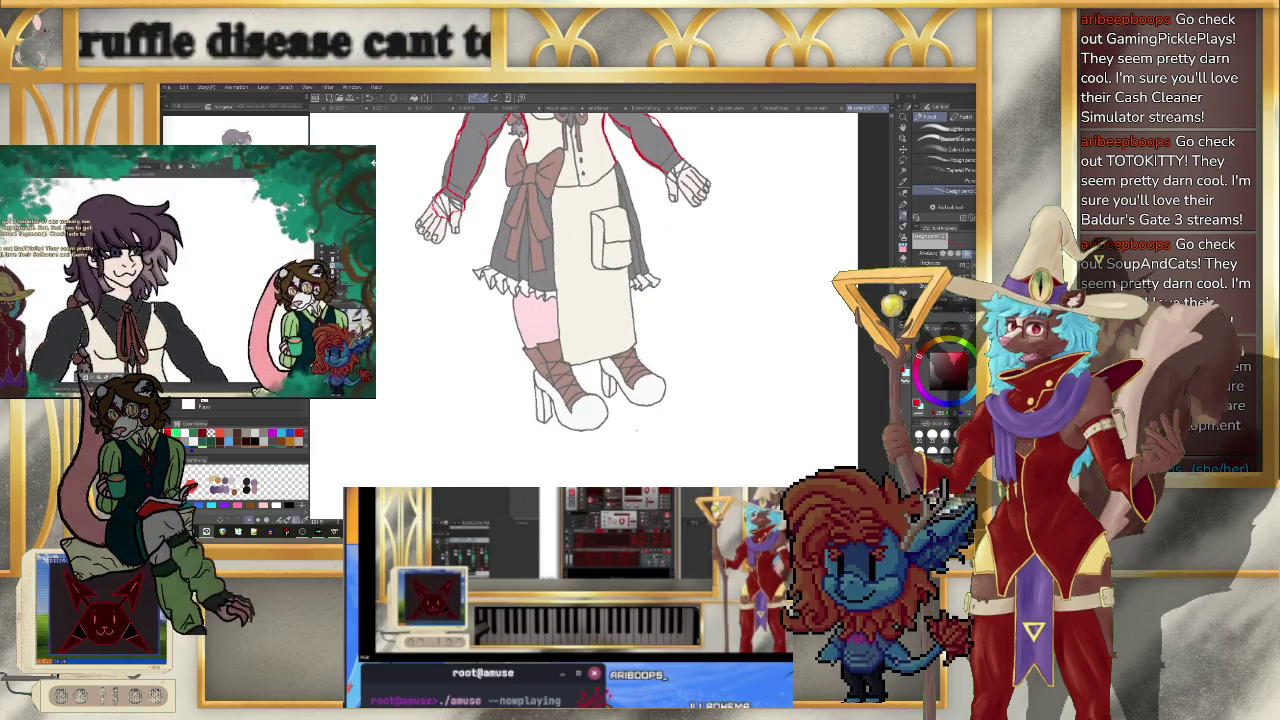
pyautogui.scroll(-2, 640, 400)
pyautogui.scroll(1, 652, 302)
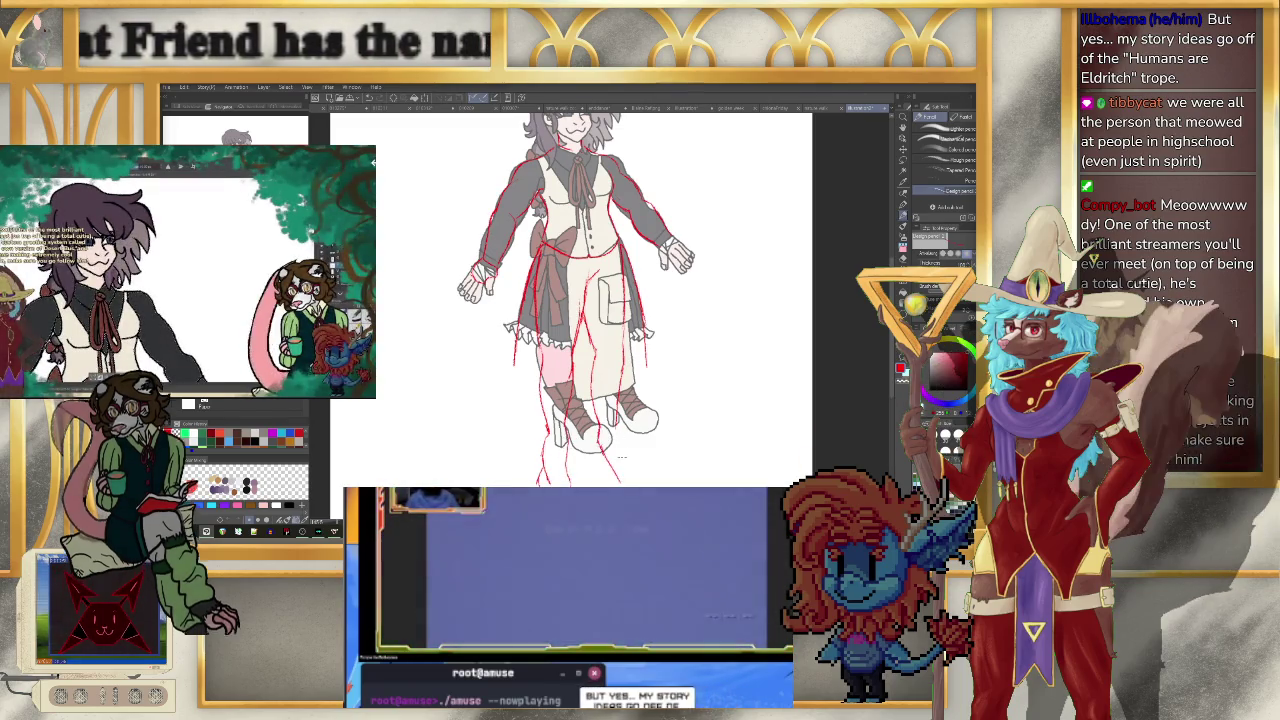
# - Sketch a red leg line down from the right boot, then zoom out to see the whole page
pyautogui.moveTo(600, 425); pyautogui.dragTo(621, 483)
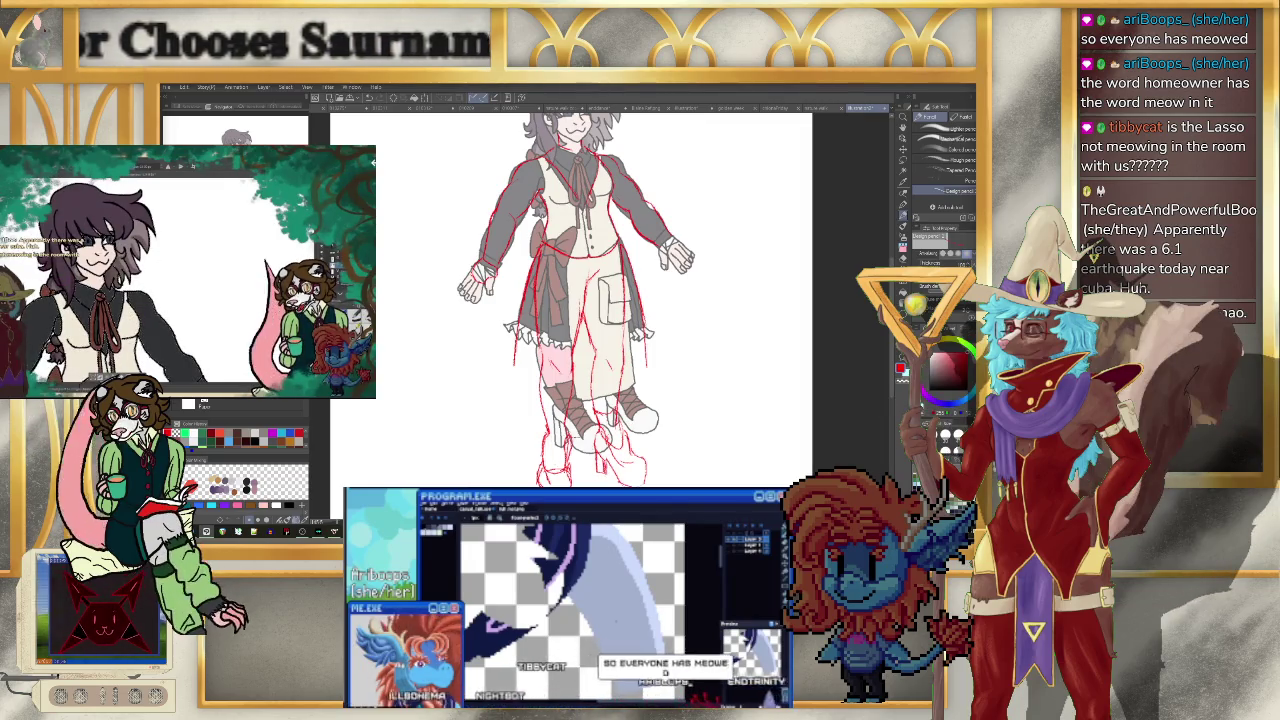
pyautogui.hotkey('ctrl', '-')
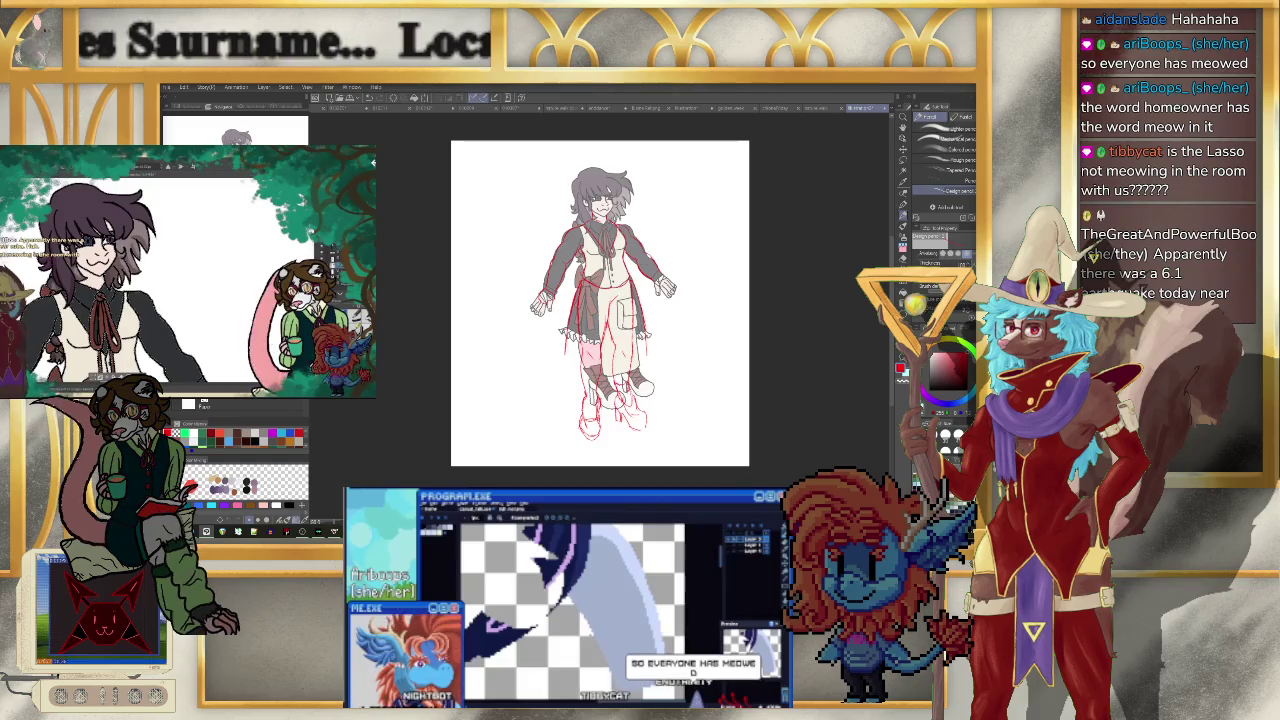
# - Zoom in on the character's legs and outfit to continue the red sketch
pyautogui.hotkey('ctrl', '+')
pyautogui.hotkey('ctrl', '+')
pyautogui.hotkey('ctrl', '+')
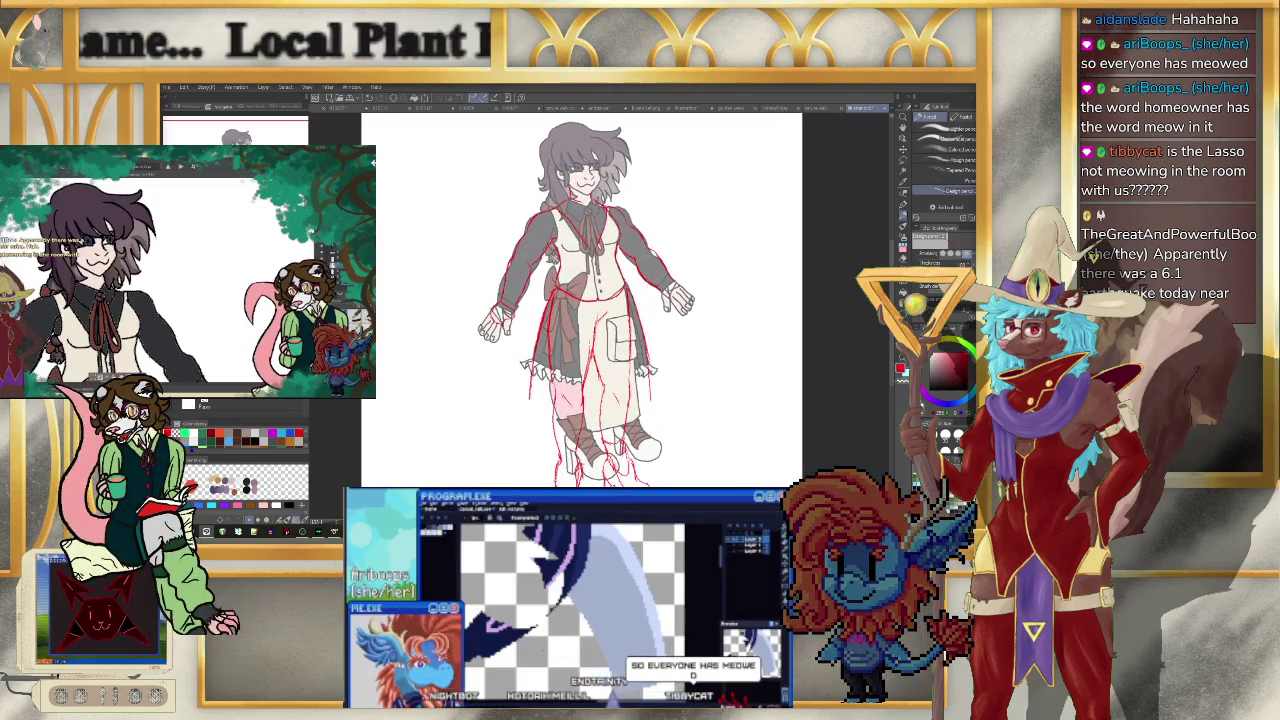
pyautogui.scroll(-1, 580, 300)
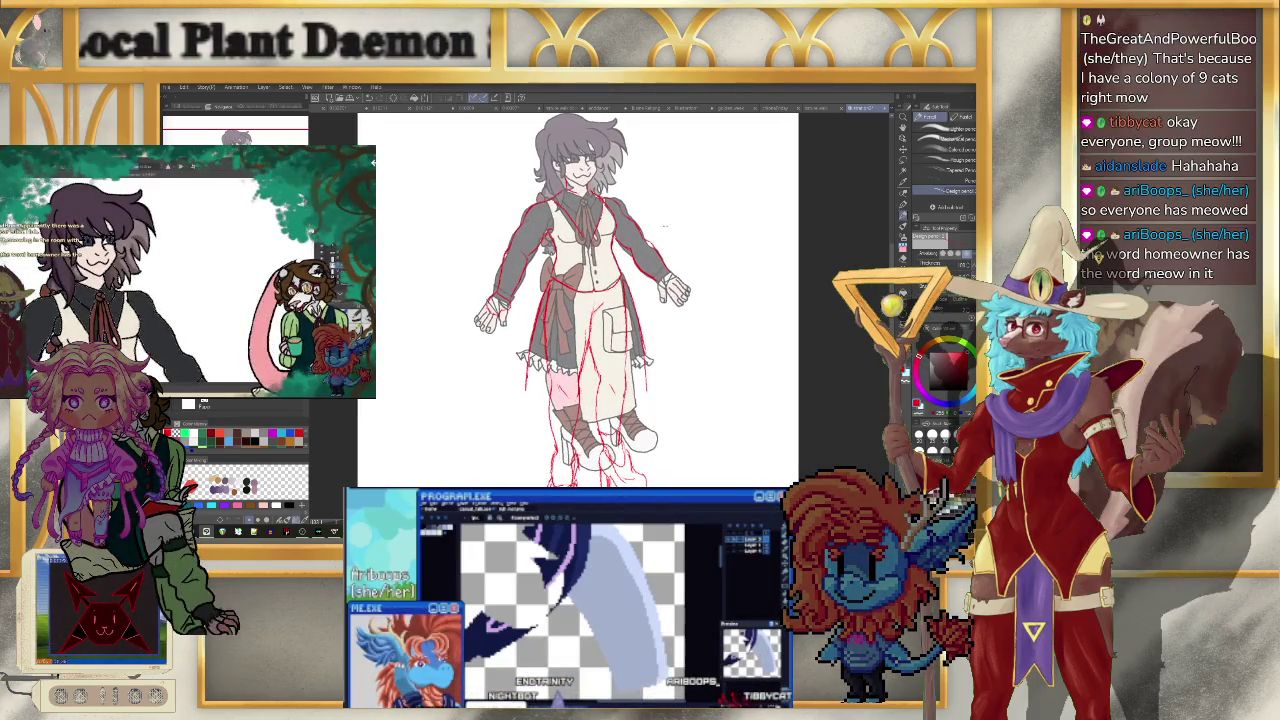
pyautogui.click(548, 101)
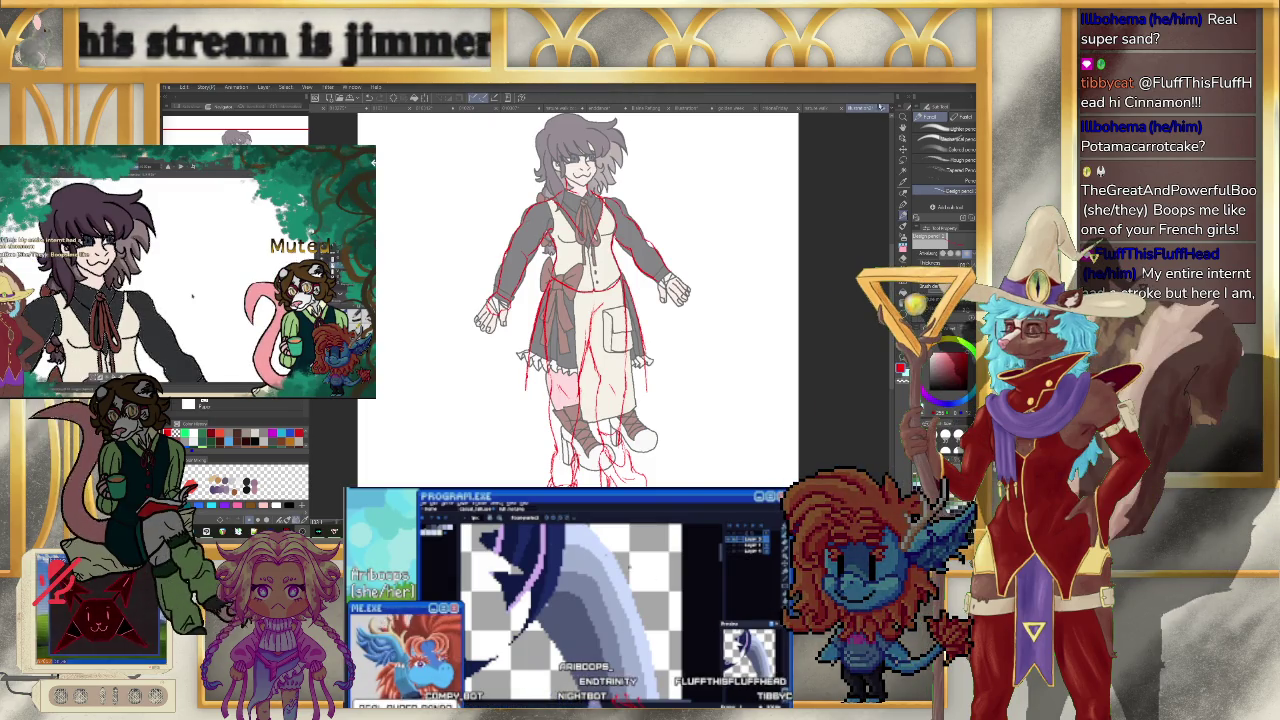
# - Close the character drawing via the save prompt and switch to the 'Have a Fluffy Friday' canvas
pyautogui.hotkey('ctrl', 'w')
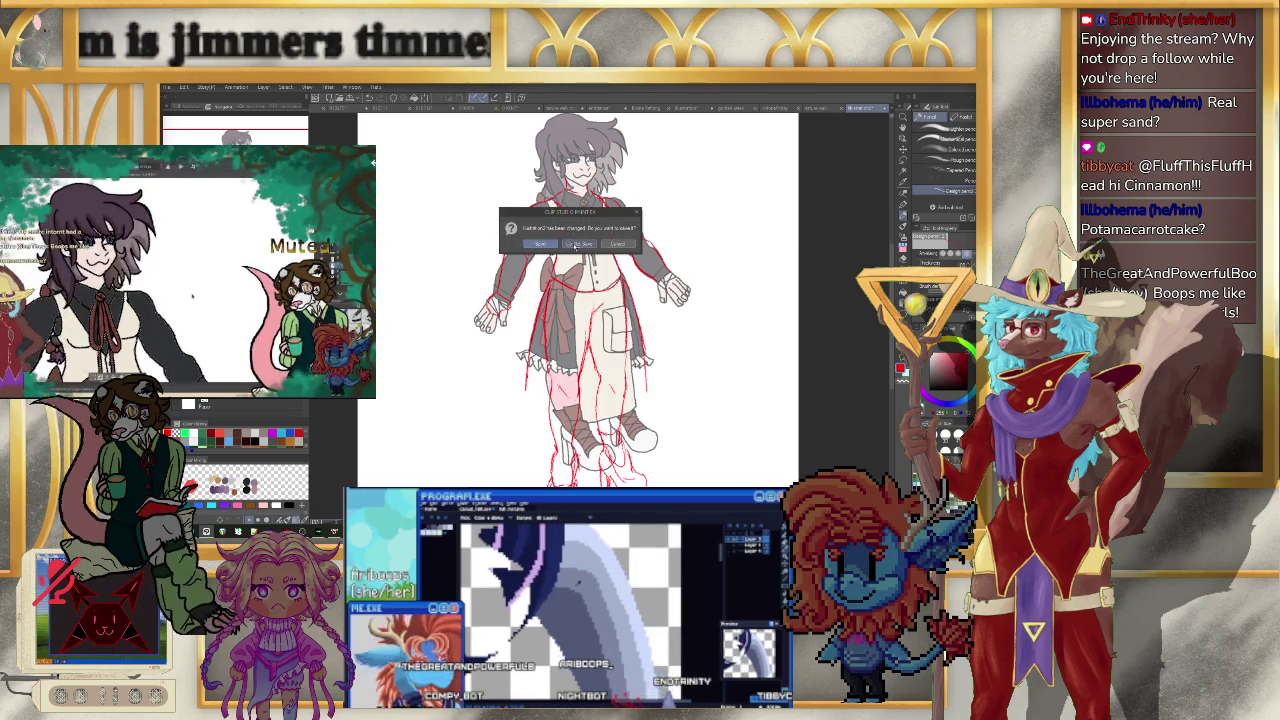
pyautogui.click(576, 246)
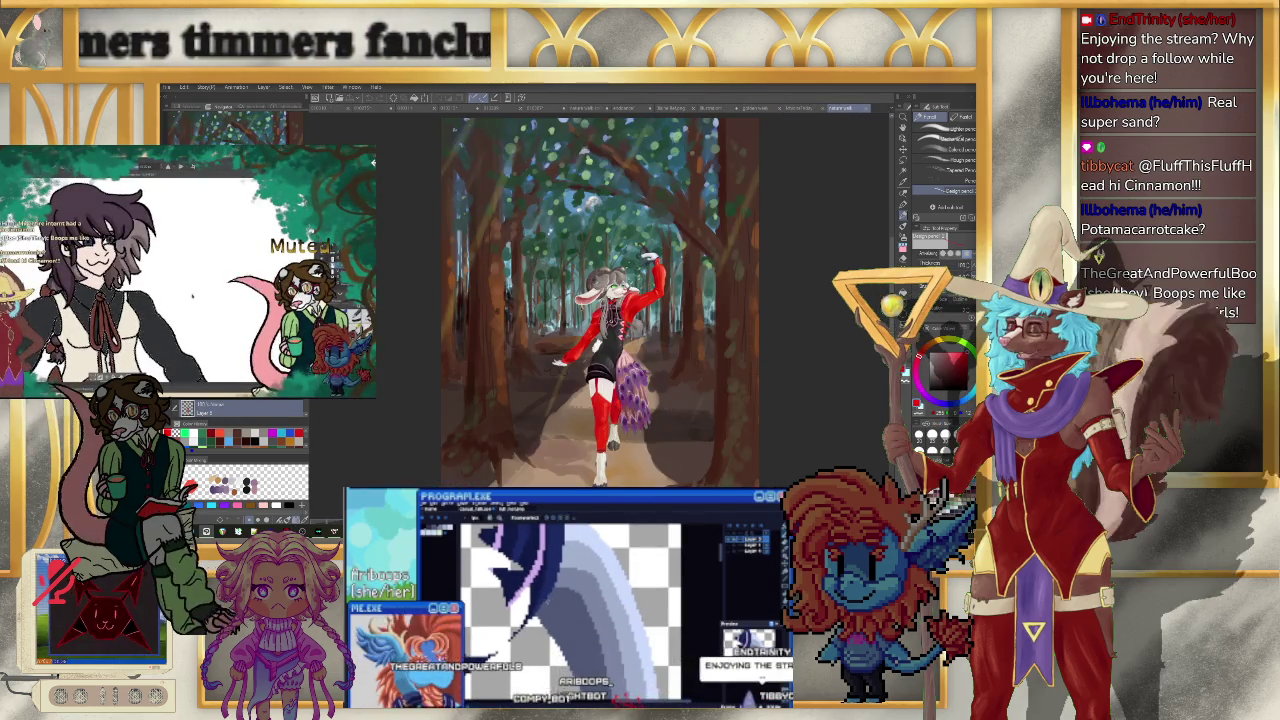
pyautogui.scroll(1, 600, 300)
pyautogui.scroll(1, 600, 300)
pyautogui.scroll(1, 600, 300)
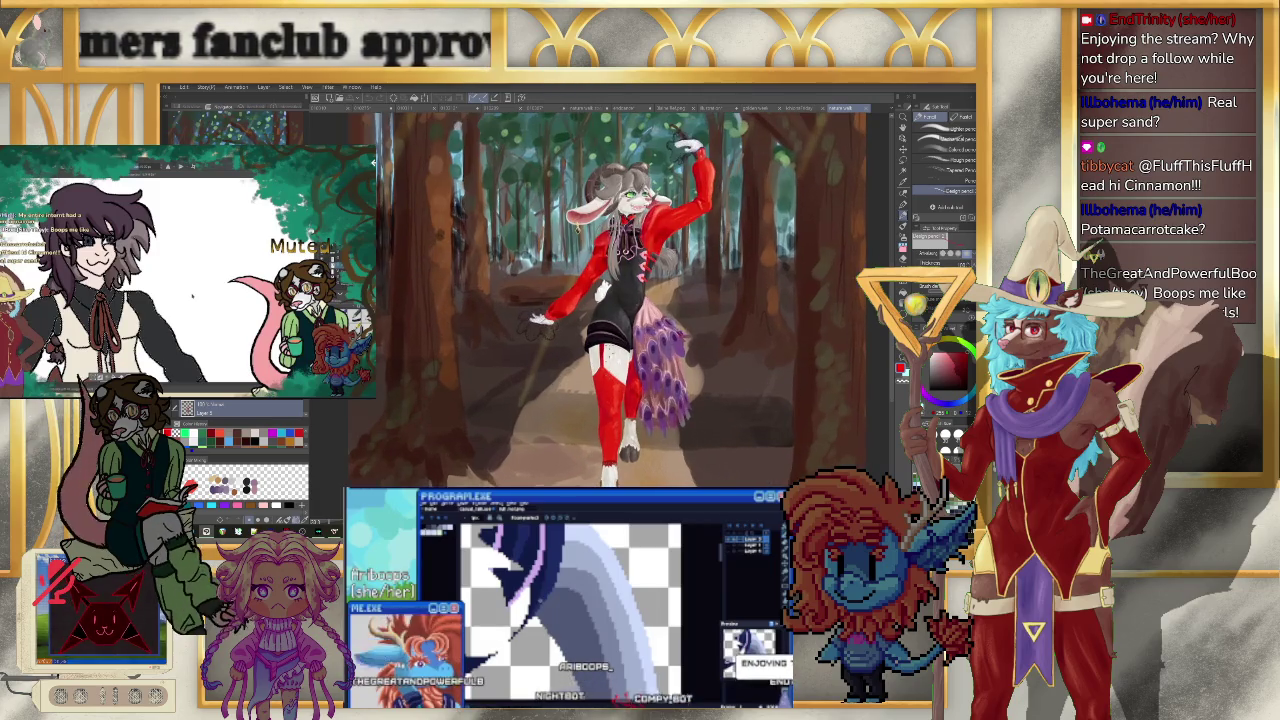
pyautogui.scroll(-1, 600, 300)
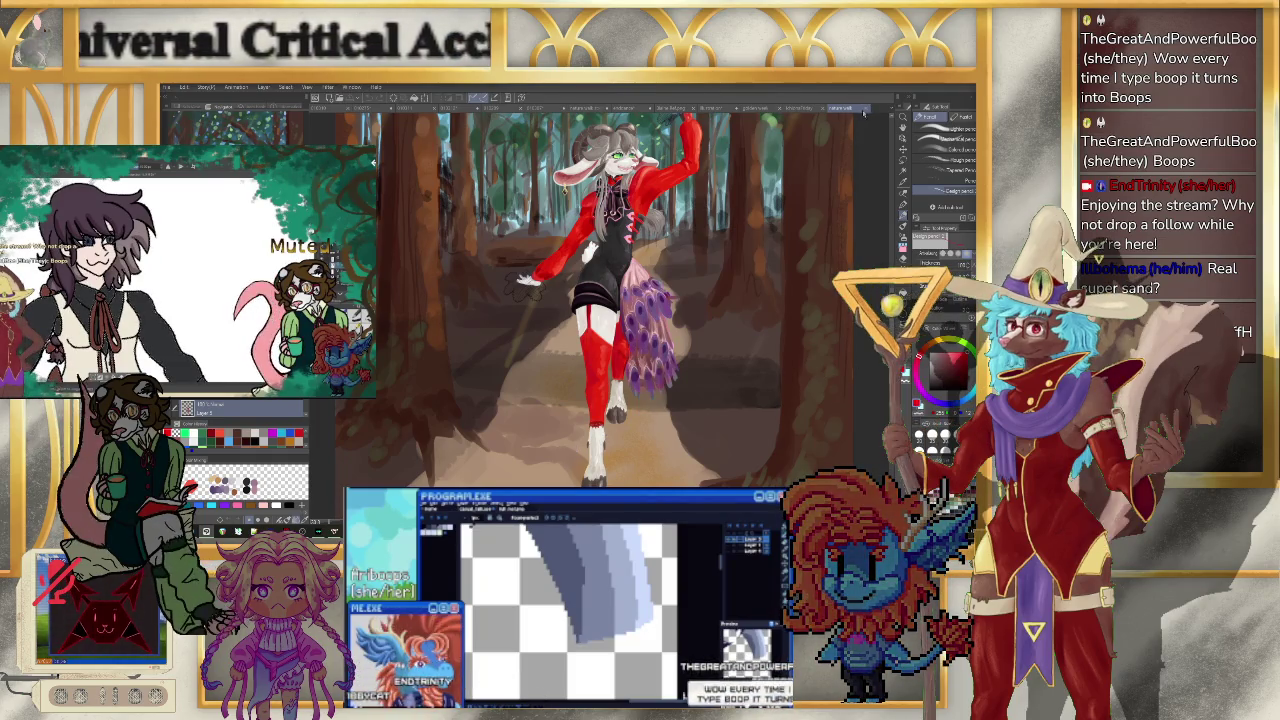
pyautogui.click(805, 107)
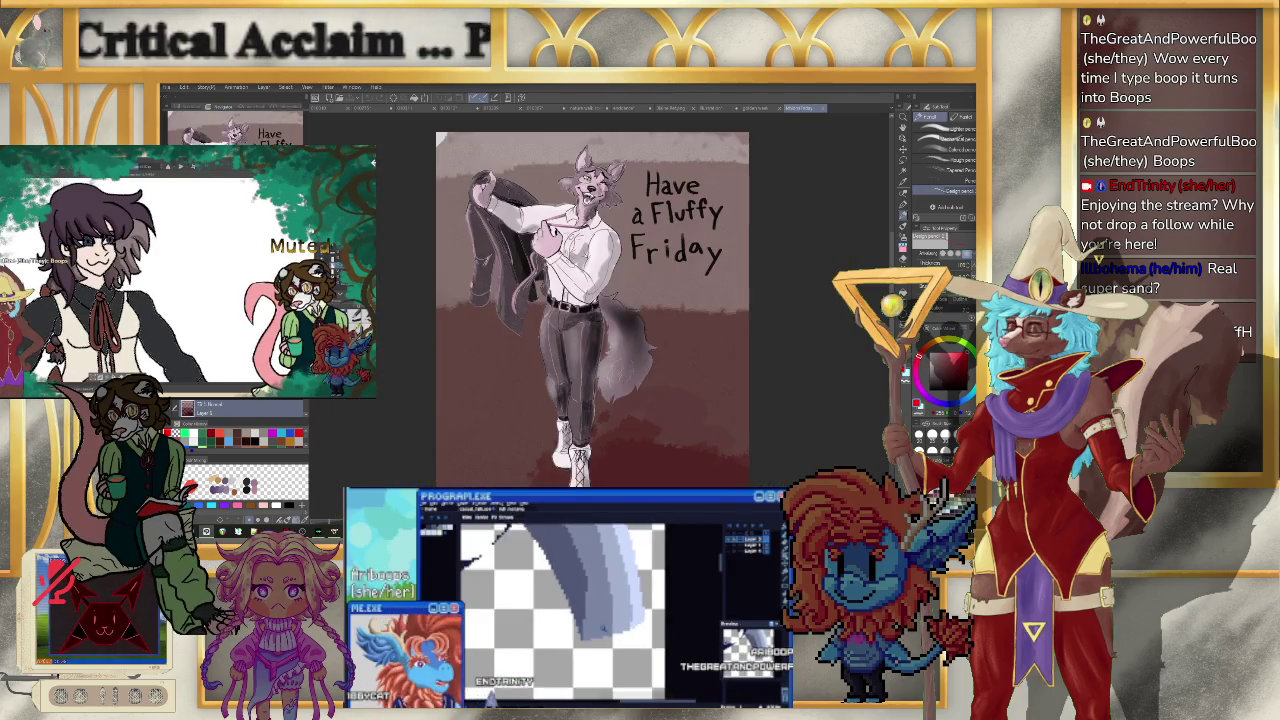
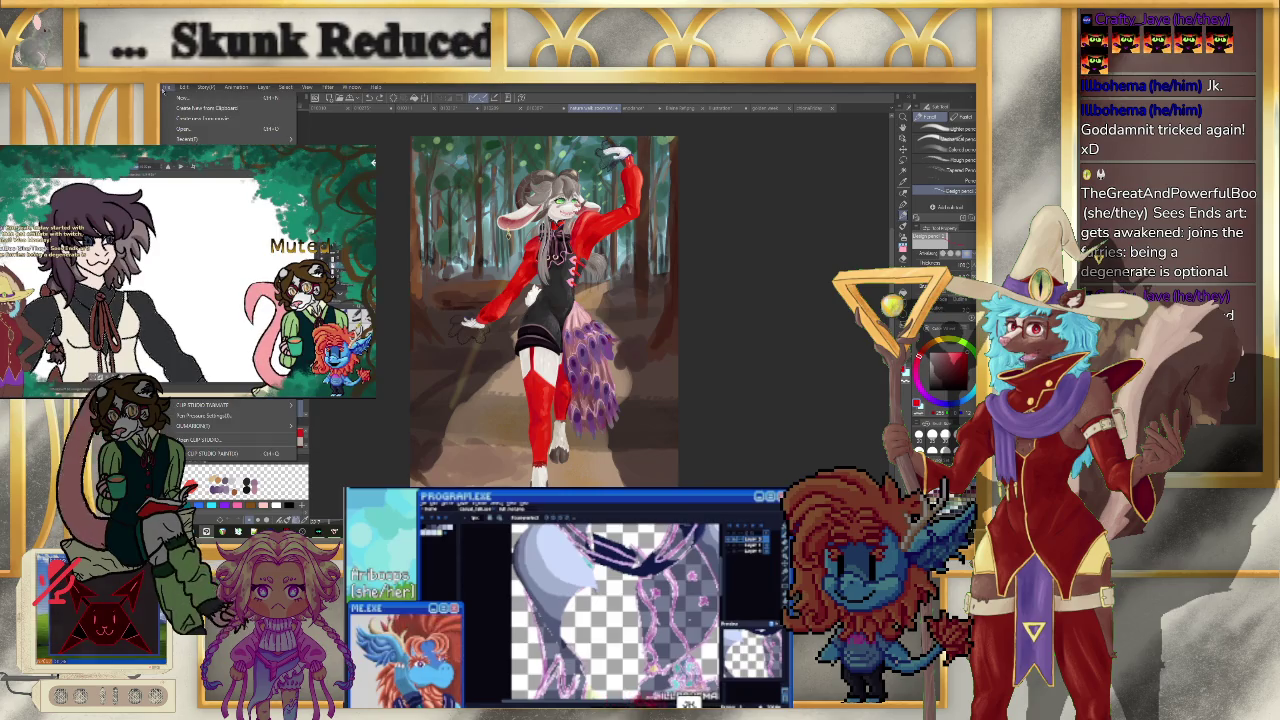
# - Open the Cac Fullbody image from the Character Art > Cac folder
pyautogui.click(185, 128)
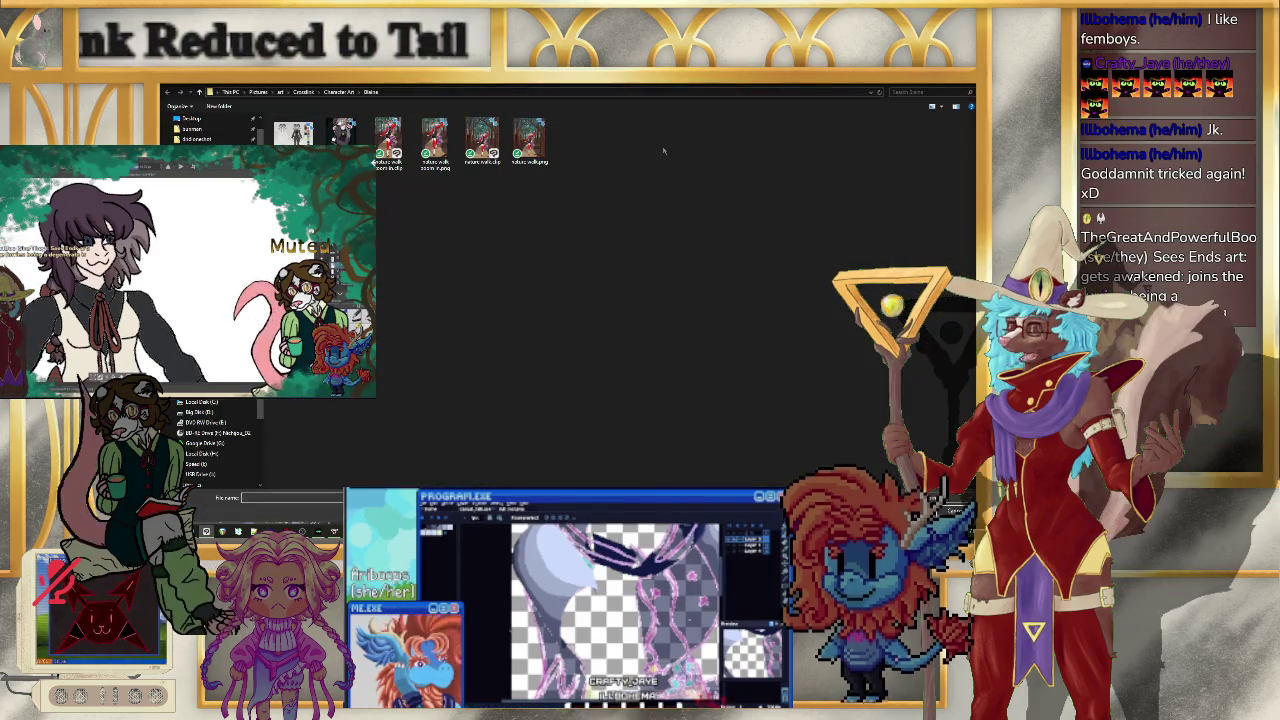
pyautogui.hotkey('alt', 'Up')
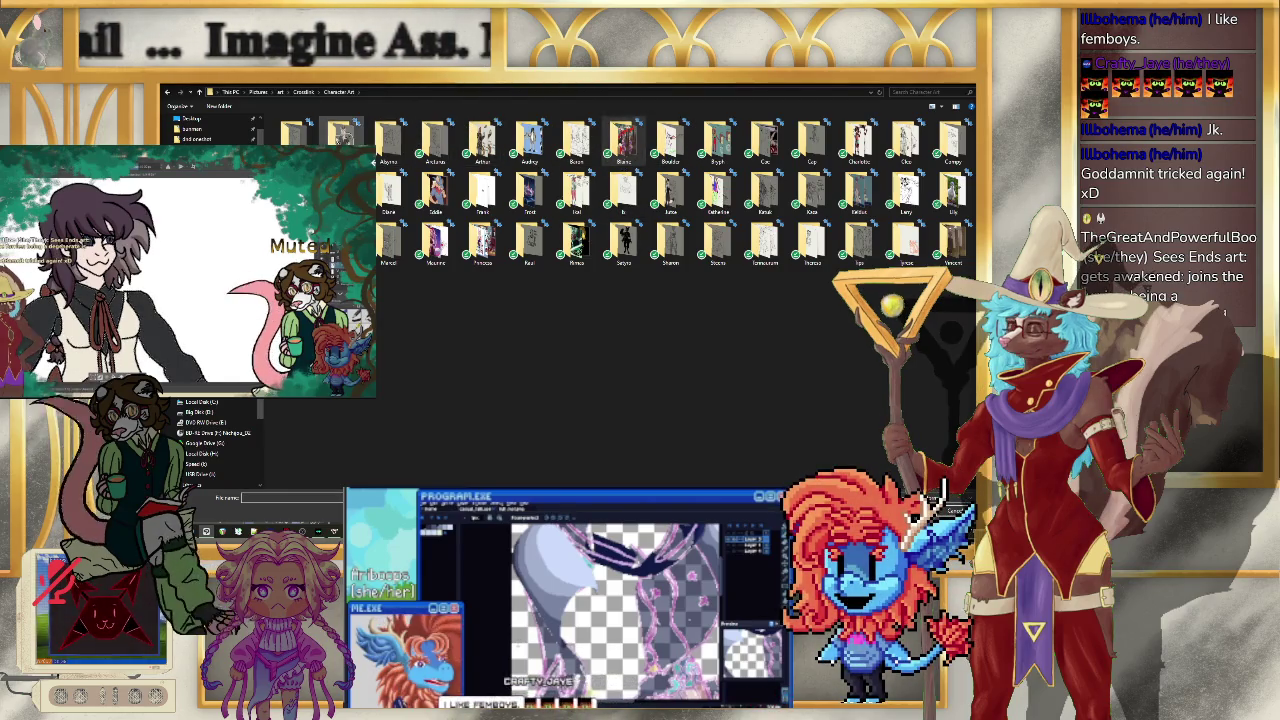
pyautogui.doubleClick(764, 140)
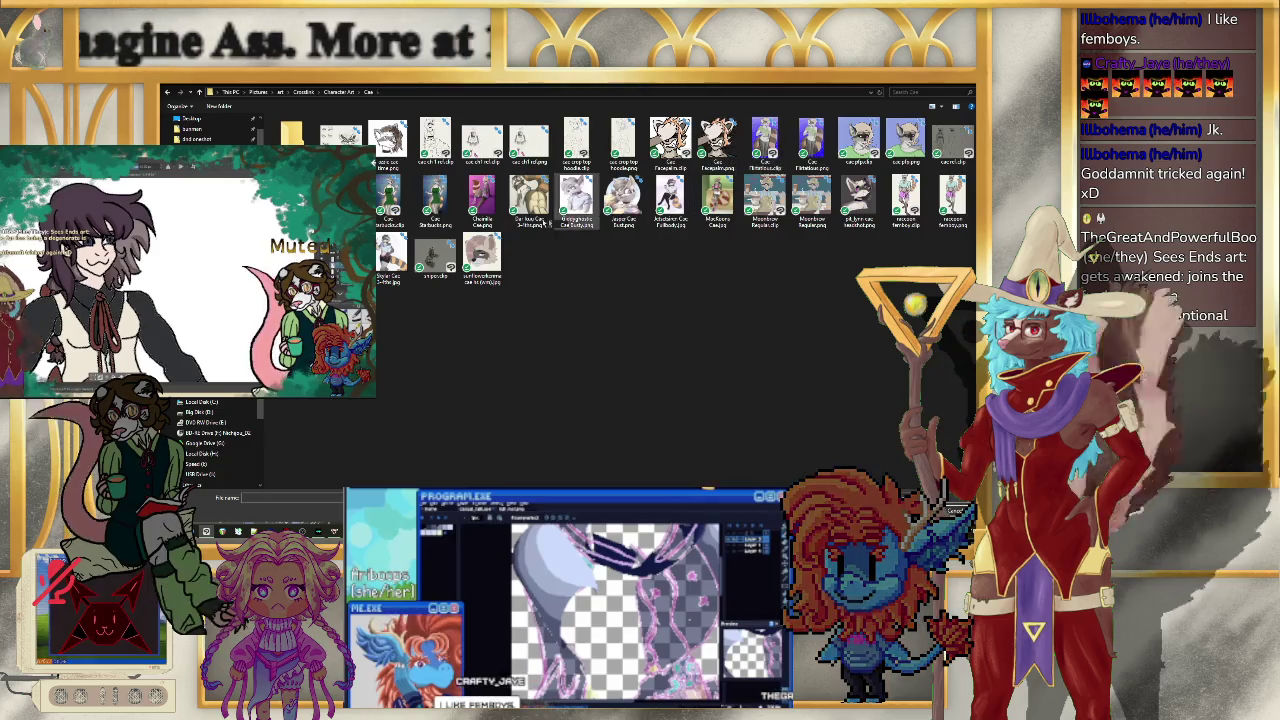
pyautogui.click(670, 200)
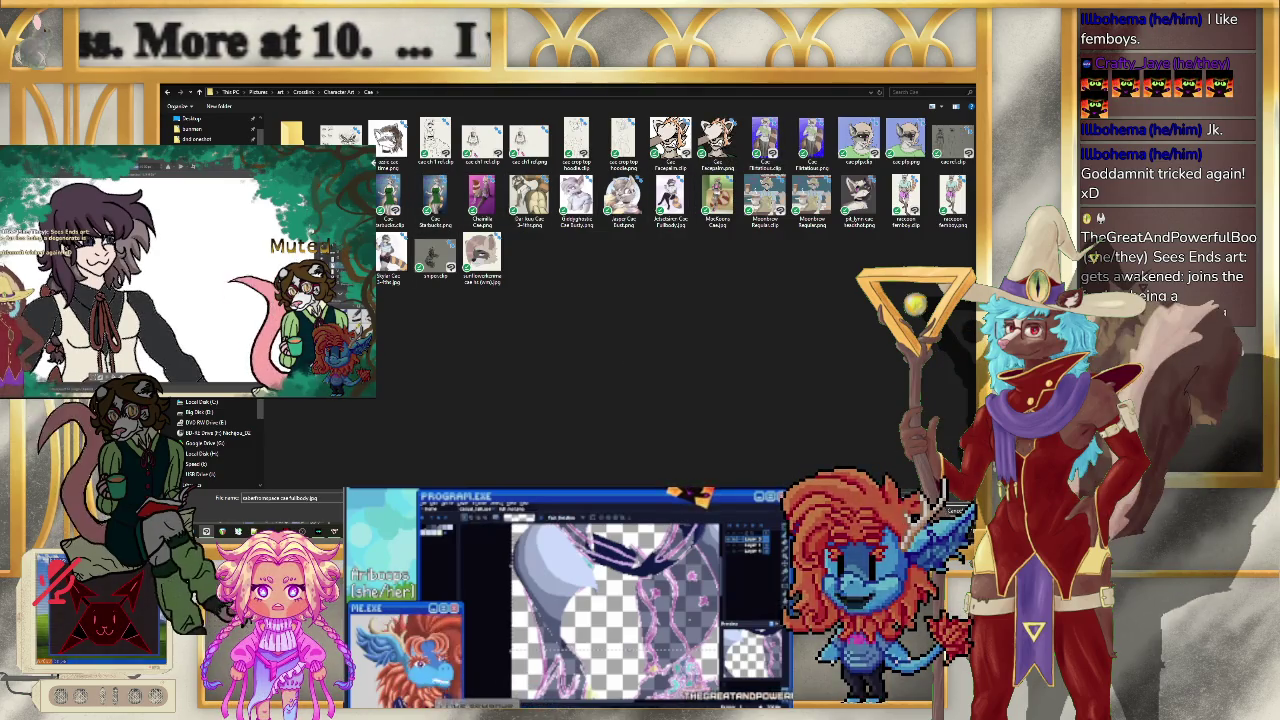
pyautogui.press('Return')
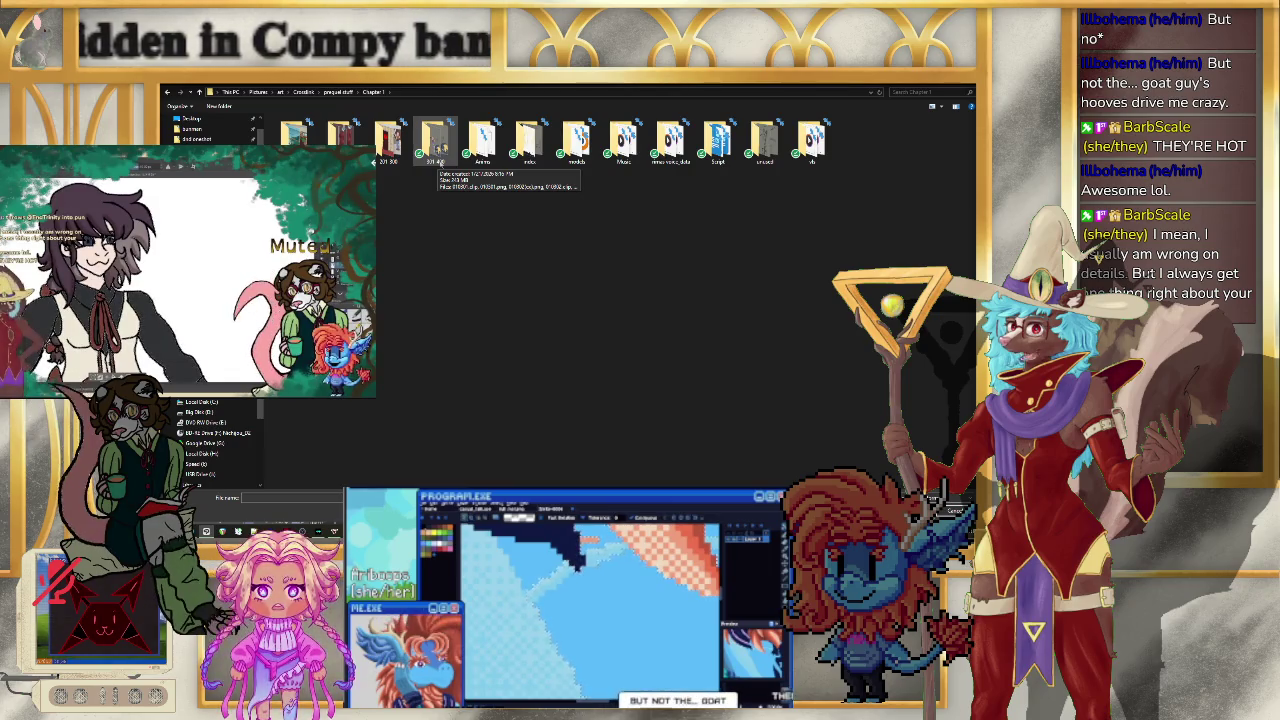
# - Browse the thumbnails in the first numbered Chapter 1 folder, then return to the canvas
pyautogui.doubleClick(405, 145)
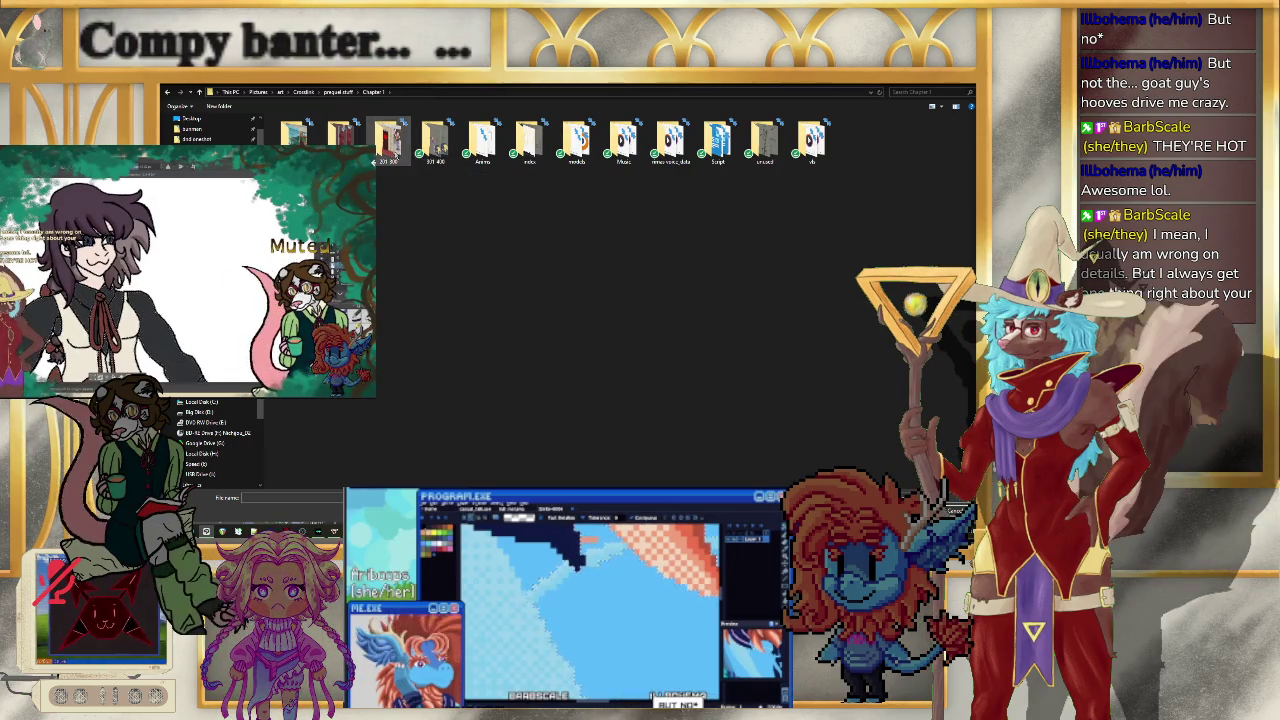
pyautogui.scroll(-5, 527, 186)
pyautogui.scroll(-5, 600, 200)
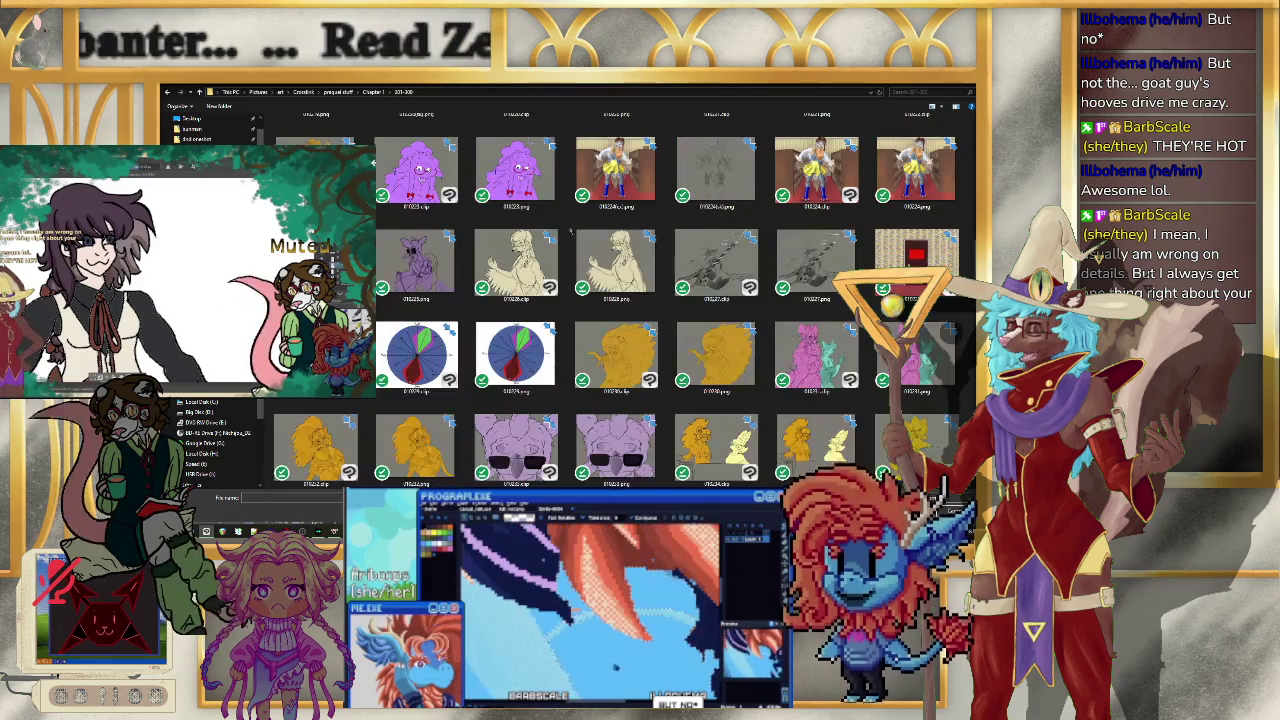
pyautogui.scroll(-5, 650, 205)
pyautogui.scroll(3, 665, 206)
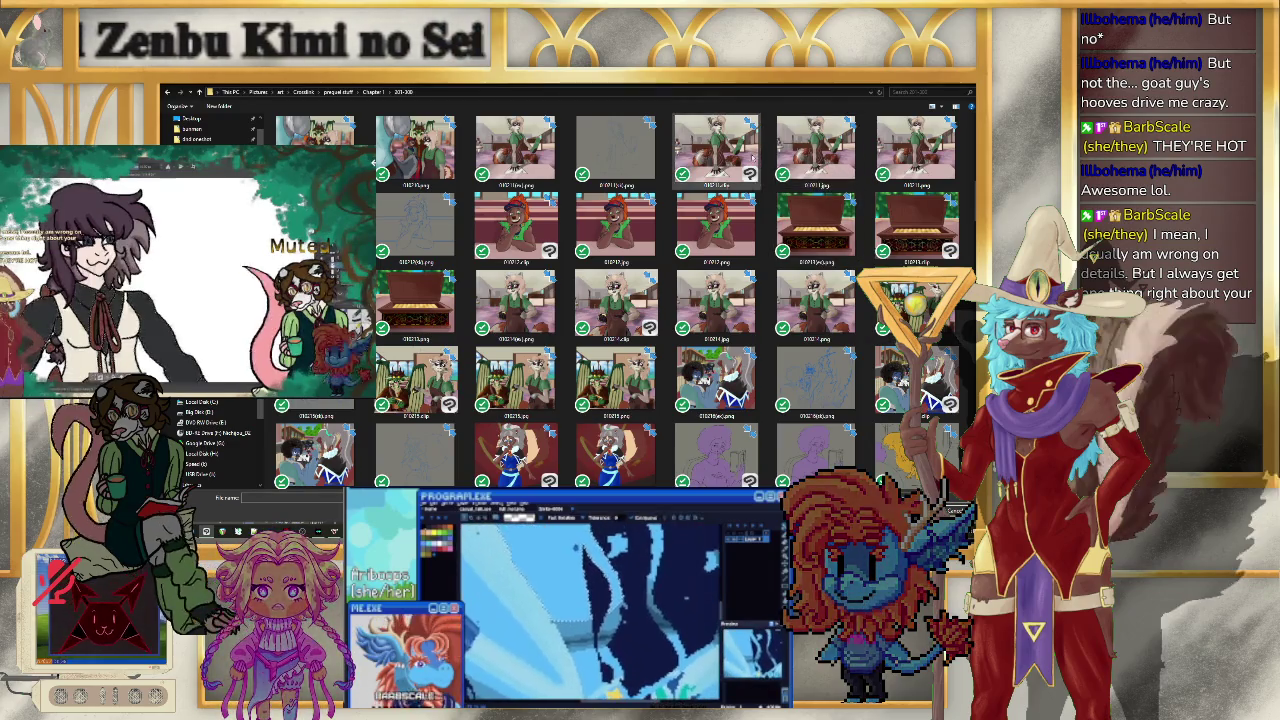
pyautogui.hotkey('alt', 'Tab')
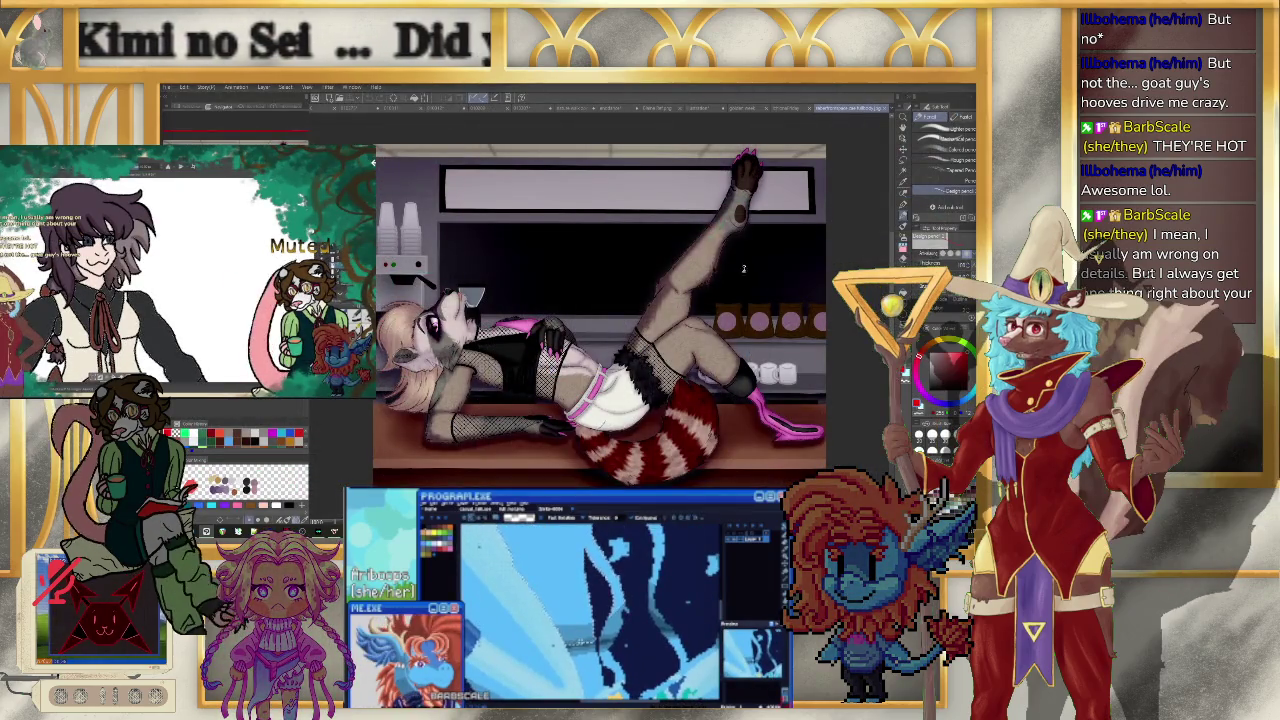
# - Move through the open illustrations, ending on the grey wolf couch scene
pyautogui.press('Right')
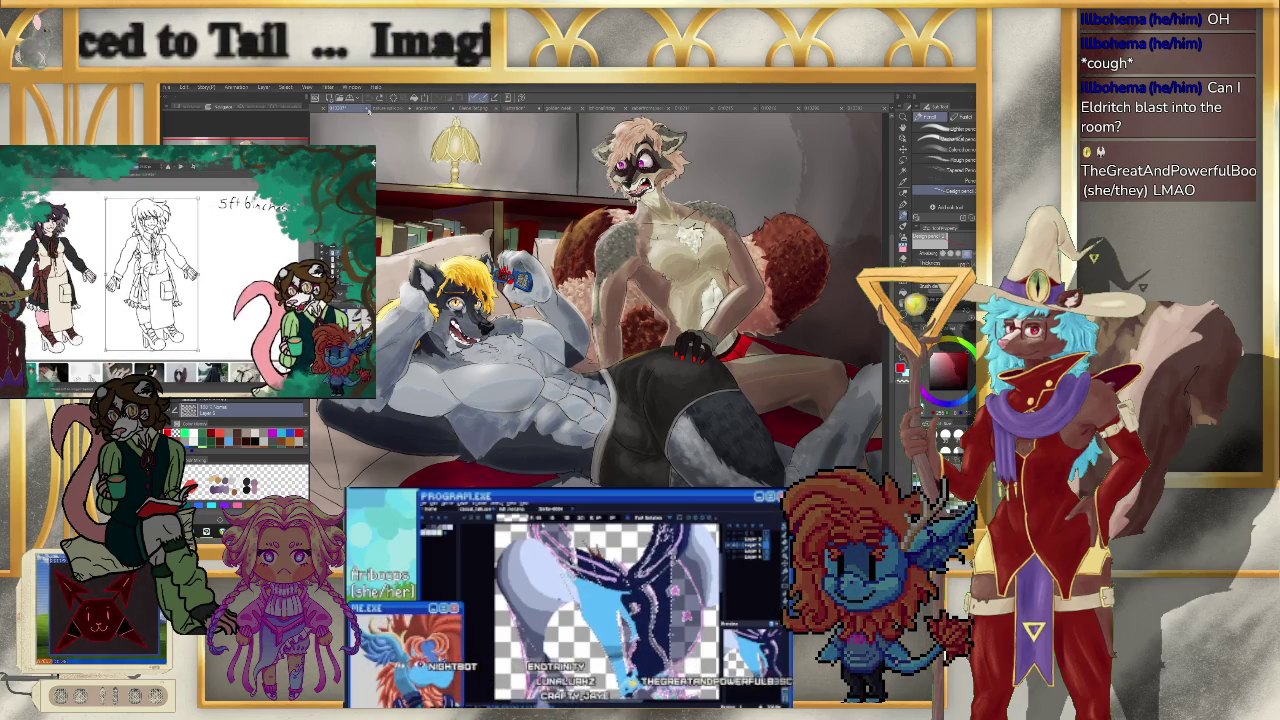
# - Close the couch scene, then cycle past the goat-girl and deer-face tabs to the grey room scene
pyautogui.click(368, 110)
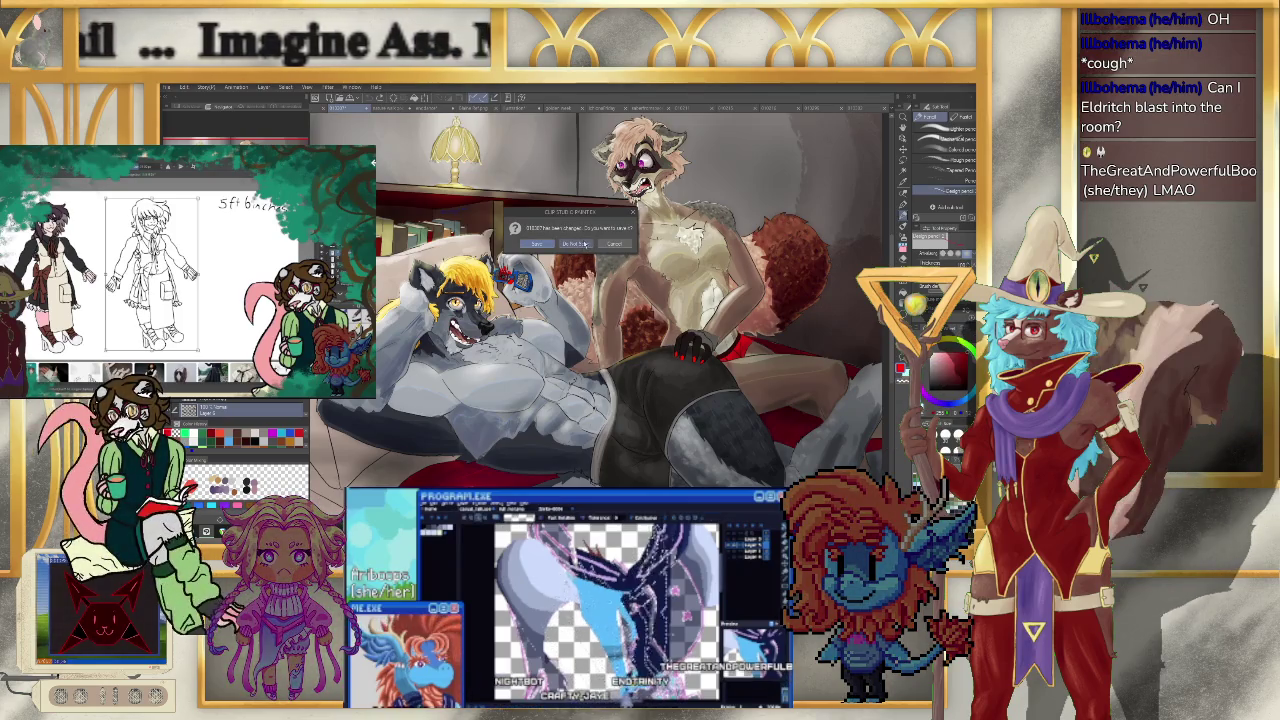
pyautogui.click(583, 244)
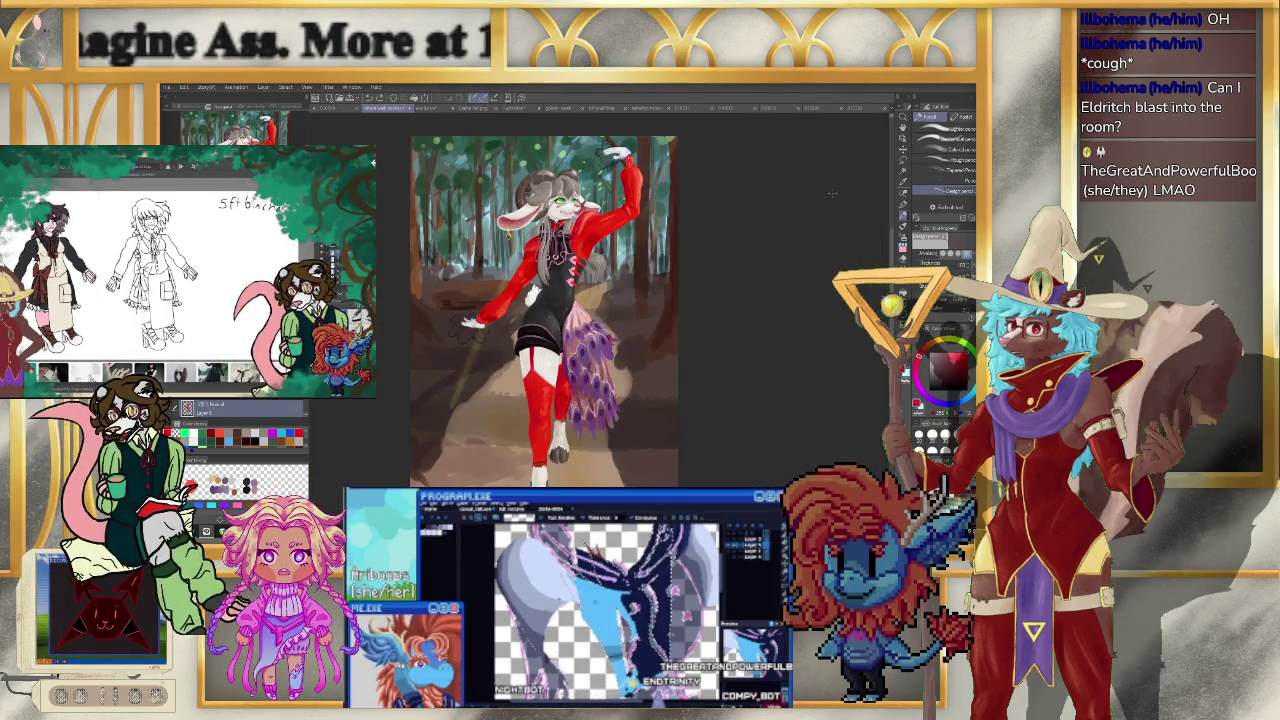
pyautogui.click(860, 108)
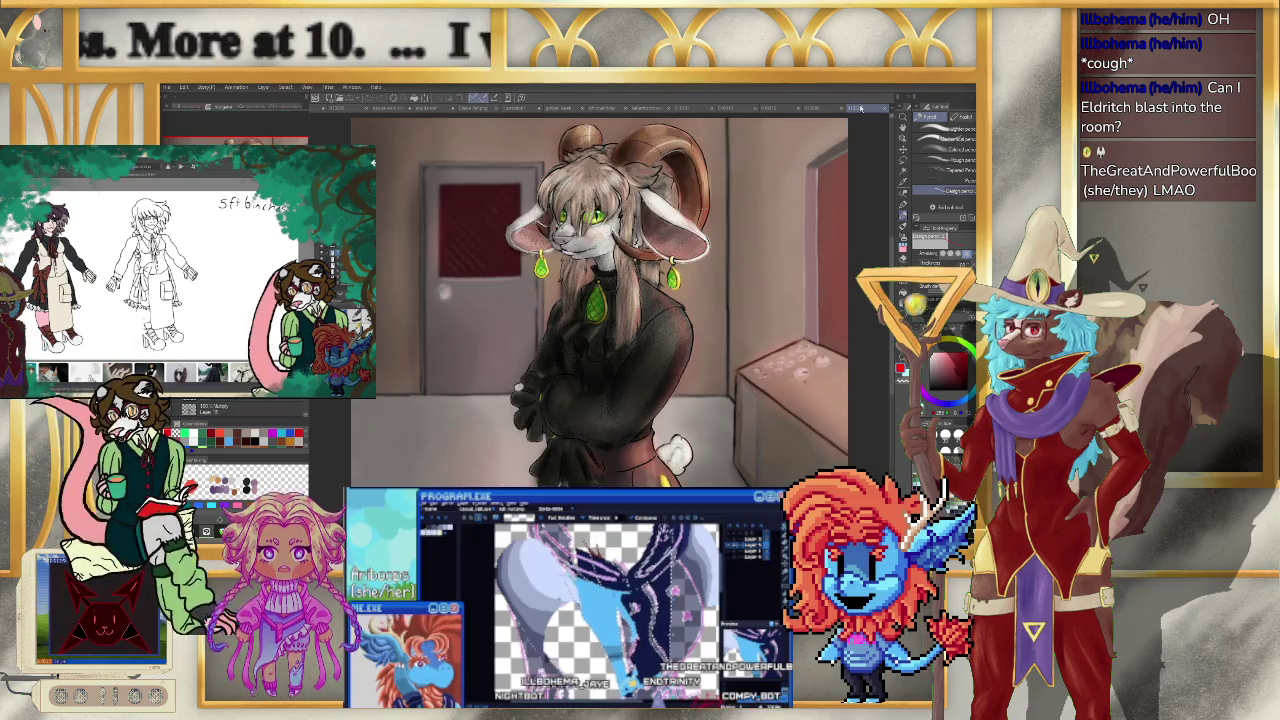
pyautogui.click(378, 106)
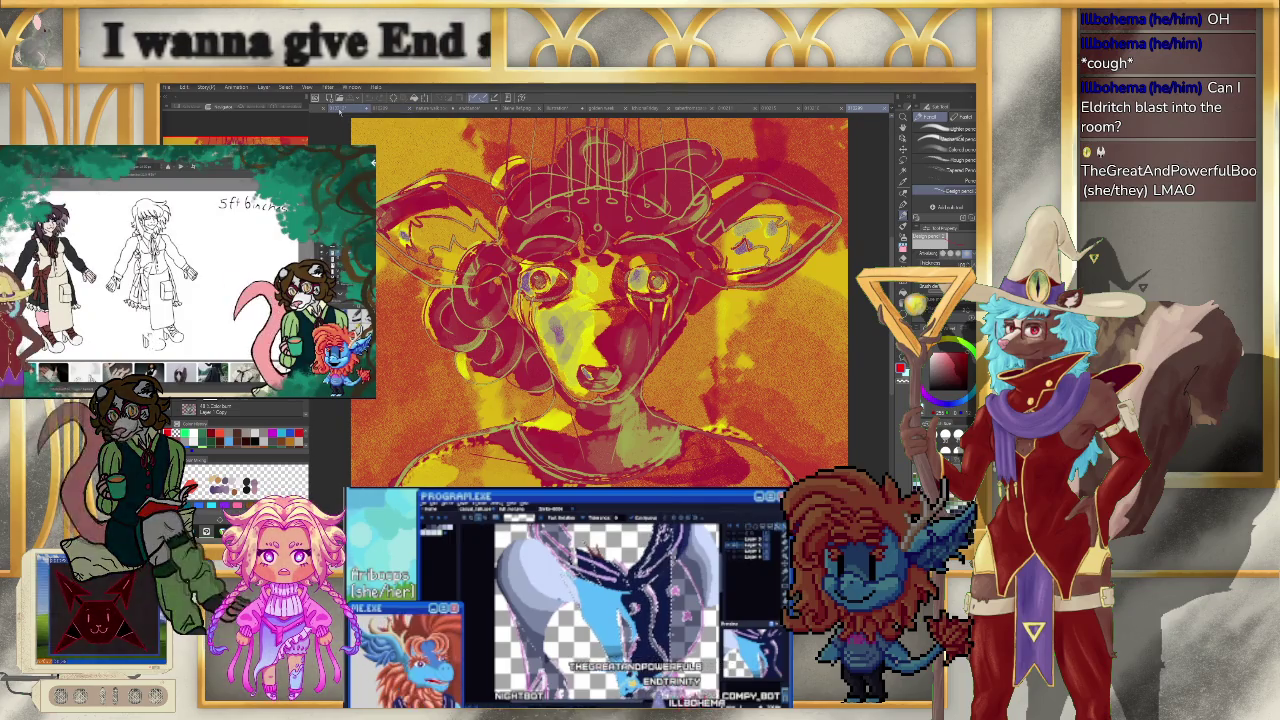
pyautogui.click(378, 106)
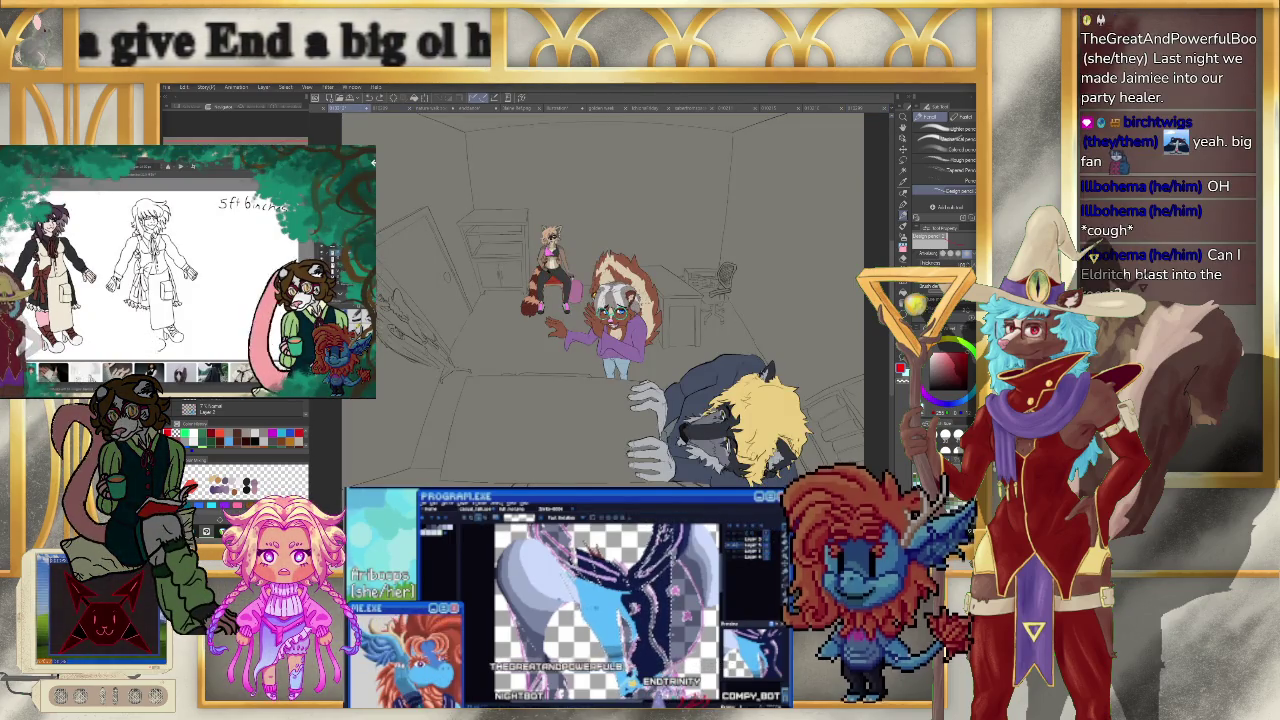
pyautogui.scroll(1, 770, 350)
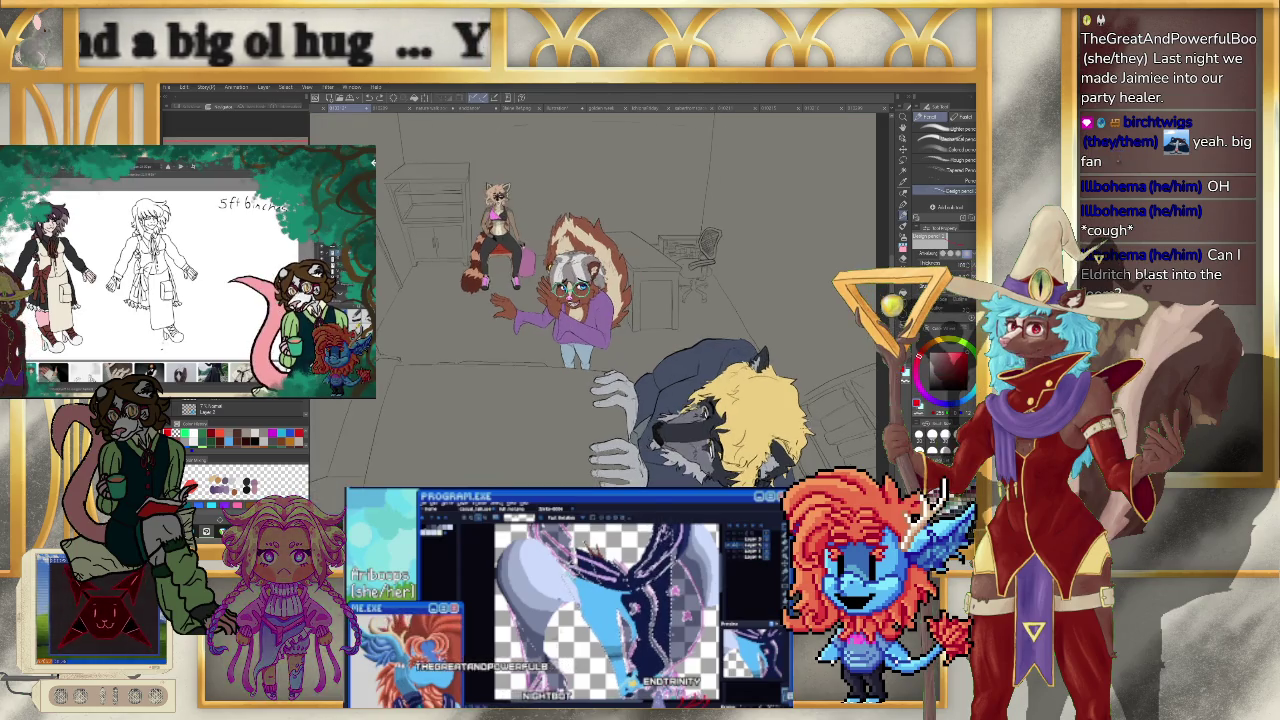
pyautogui.moveTo(745, 294); pyautogui.dragTo(765, 274)
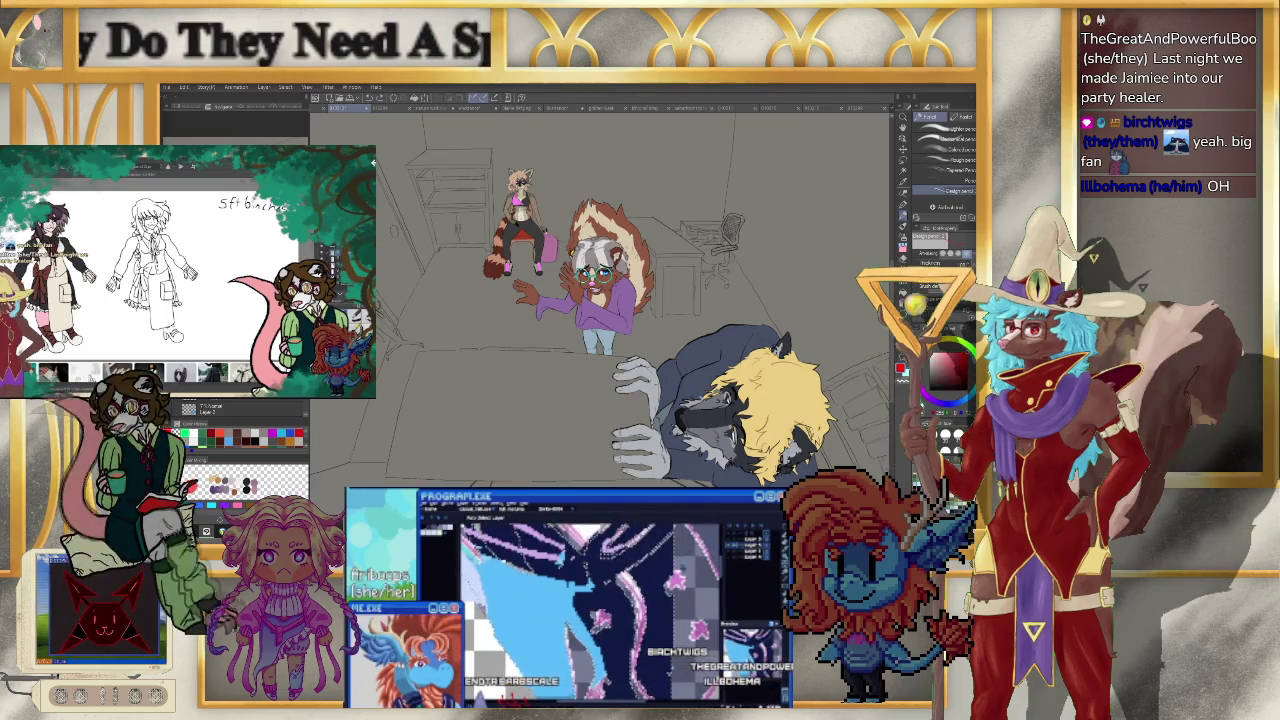
pyautogui.scroll(3, 531, 190)
pyautogui.scroll(2, 531, 190)
pyautogui.scroll(2, 455, 355)
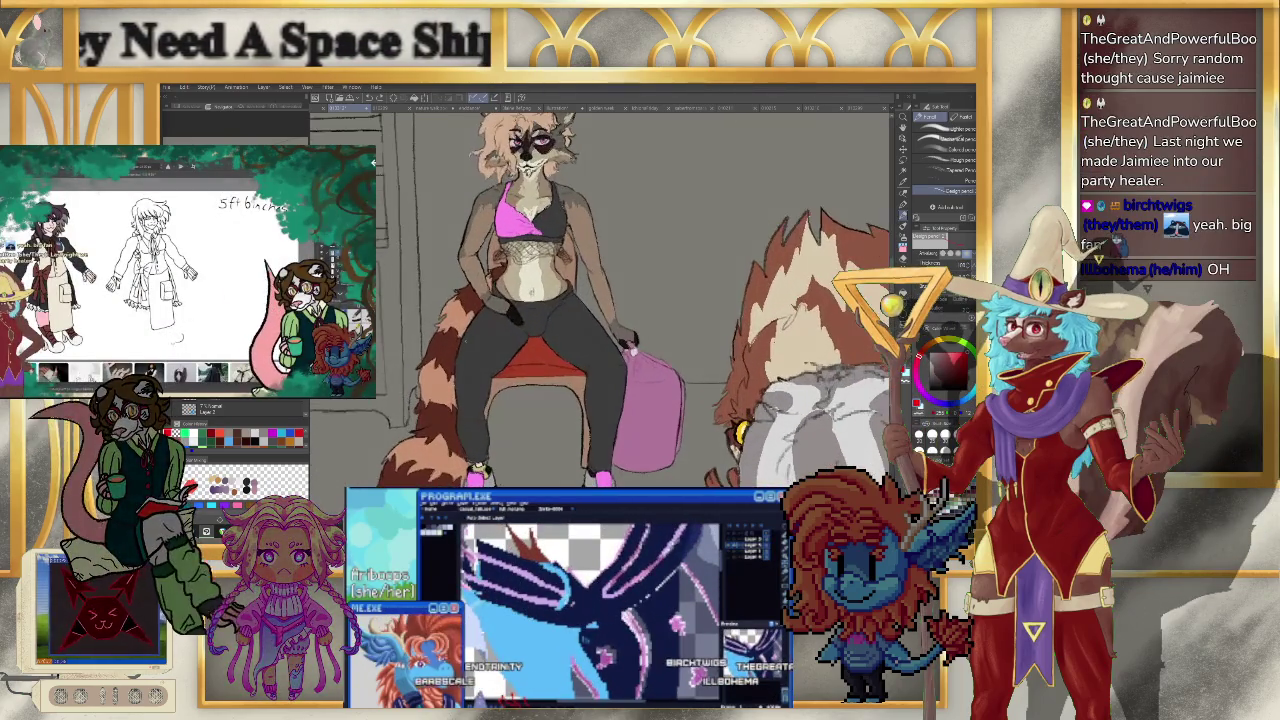
pyautogui.scroll(1, 455, 355)
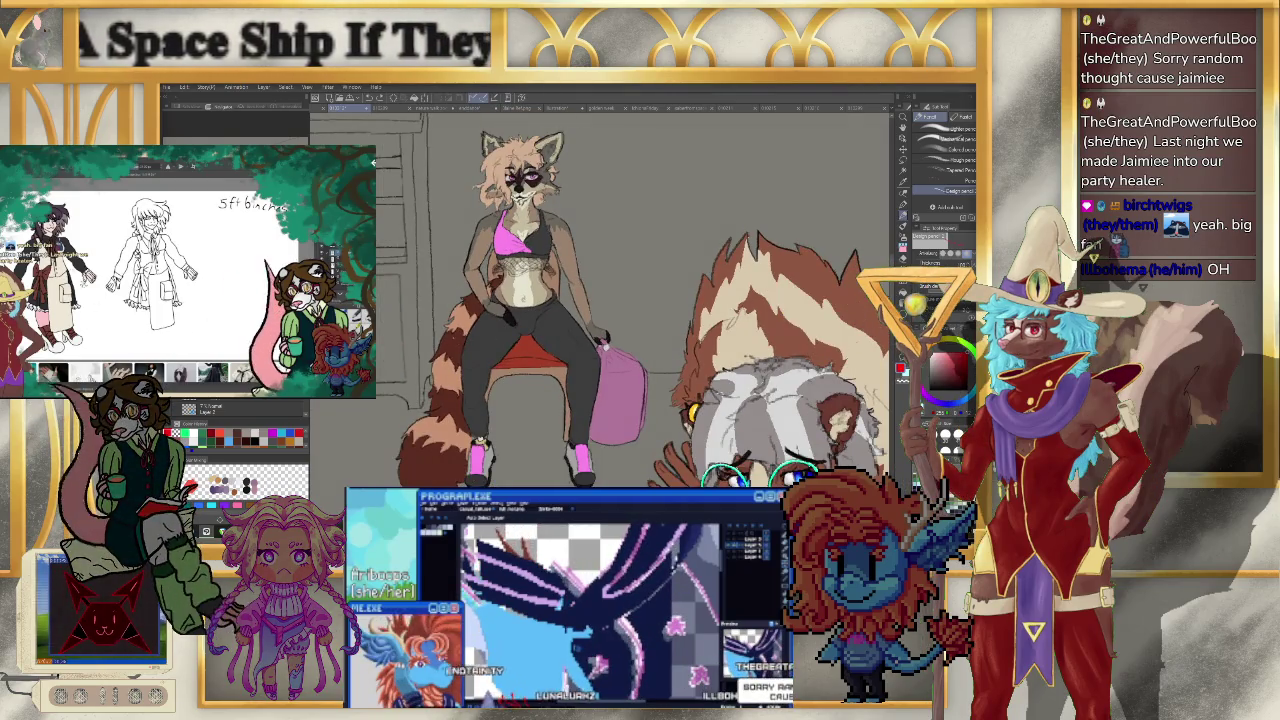
pyautogui.scroll(-1, 425, 225)
pyautogui.scroll(-1, 425, 225)
pyautogui.scroll(-1, 425, 225)
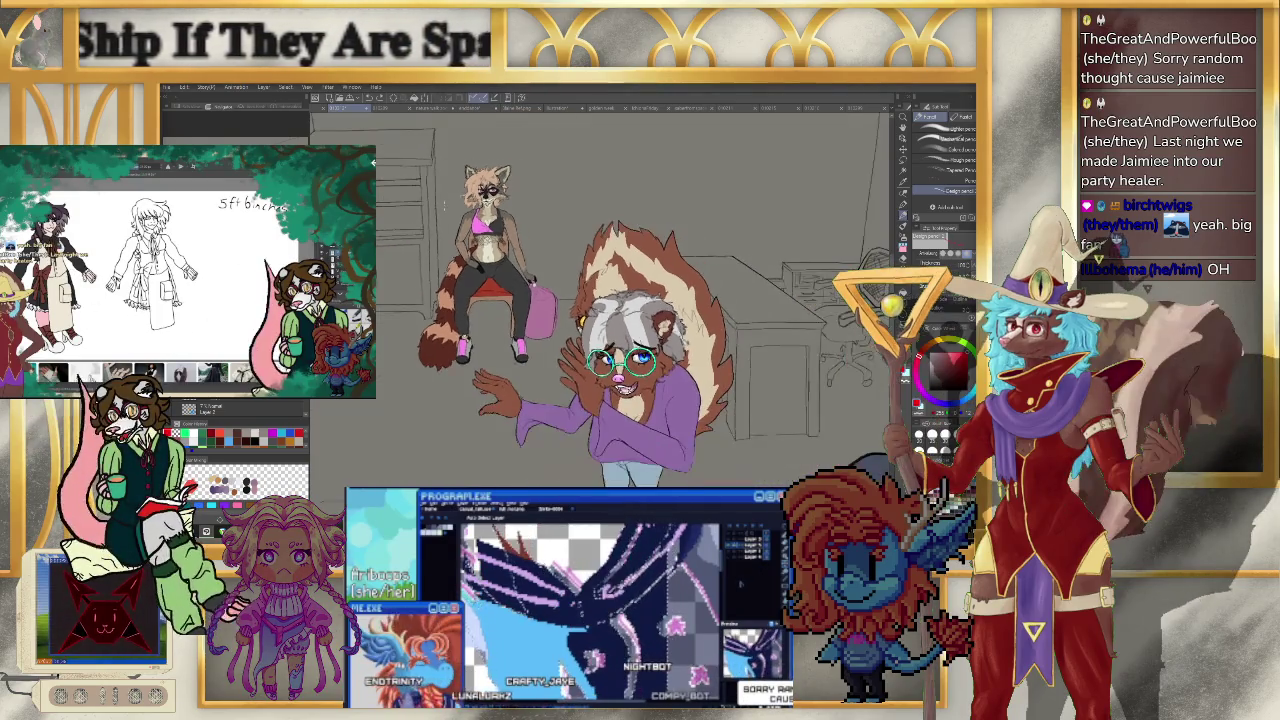
pyautogui.scroll(-1, 425, 225)
pyautogui.scroll(-1, 438, 210)
pyautogui.scroll(-1, 438, 210)
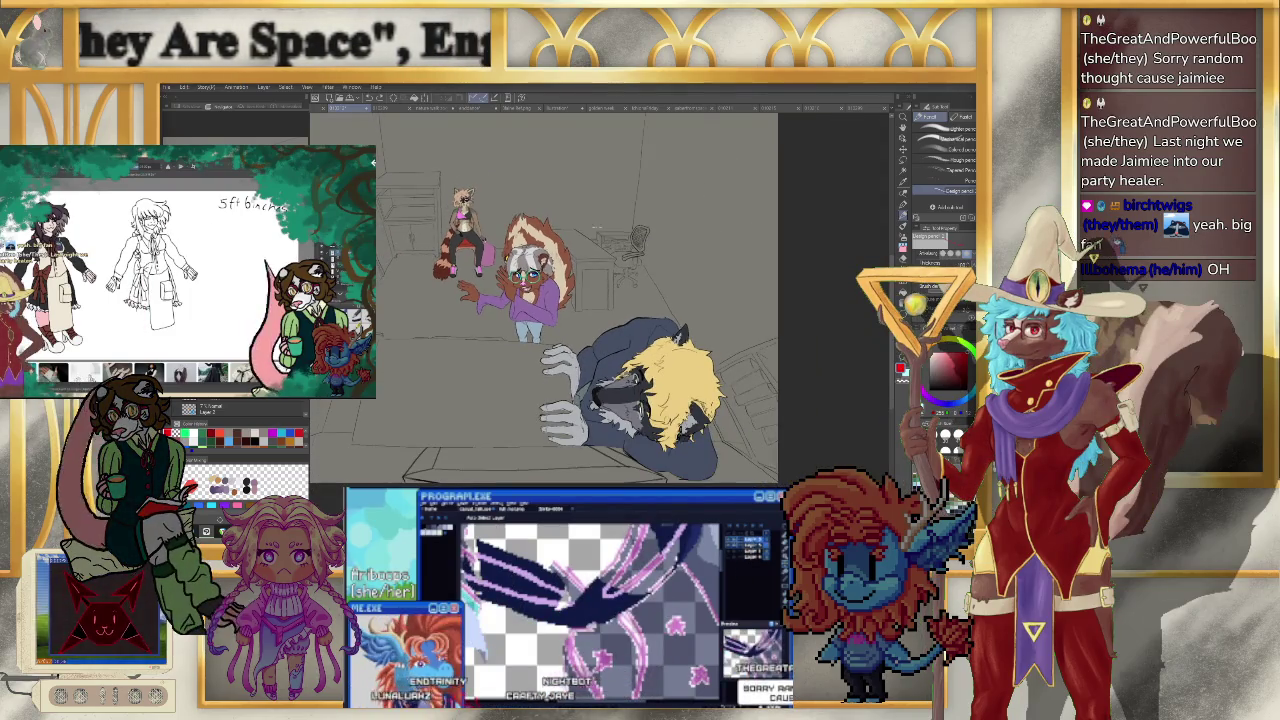
pyautogui.scroll(1, 524, 274)
pyautogui.scroll(2, 524, 274)
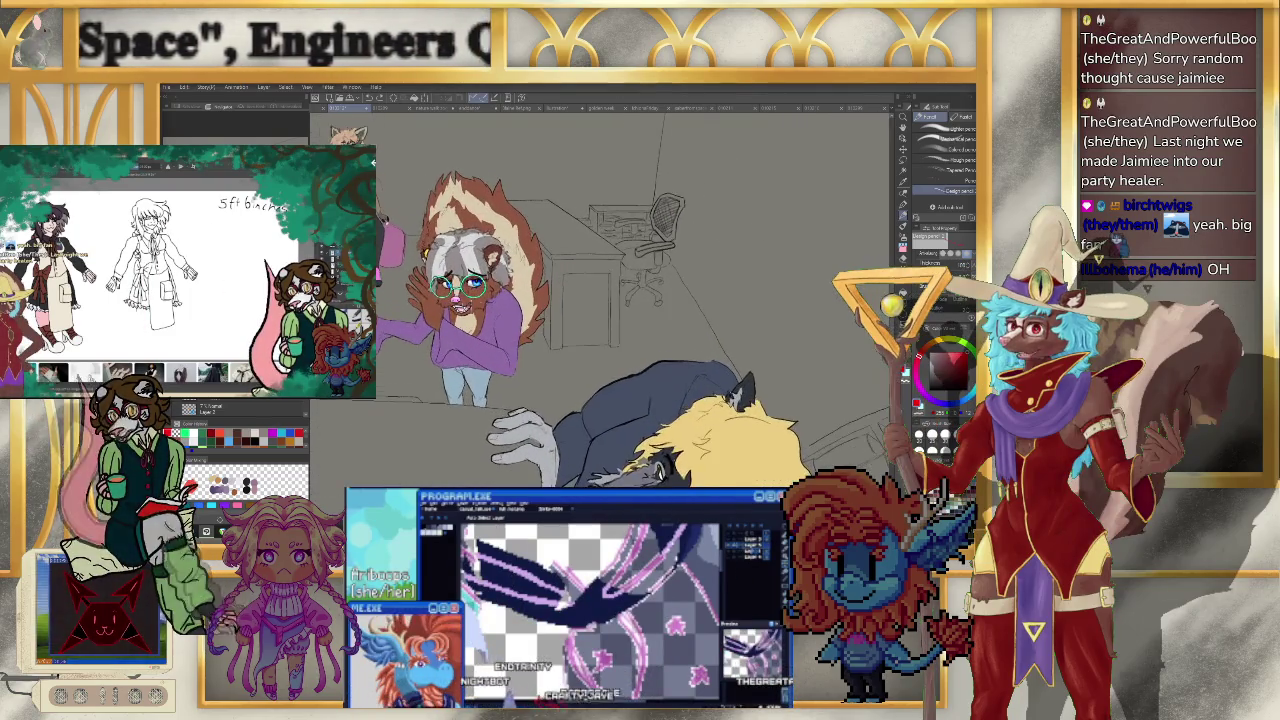
pyautogui.scroll(1, 524, 274)
pyautogui.scroll(1, 524, 274)
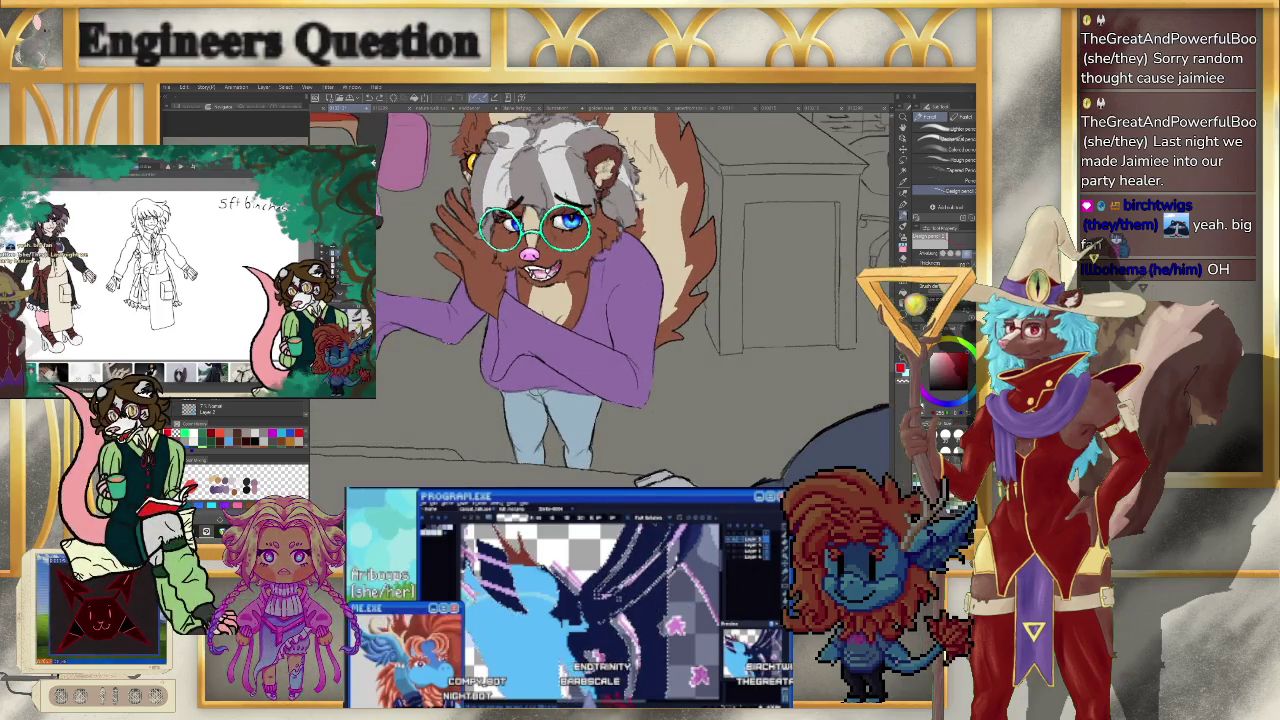
pyautogui.scroll(-2, 510, 280)
pyautogui.scroll(-1, 510, 280)
pyautogui.scroll(1, 510, 280)
pyautogui.scroll(2, 510, 280)
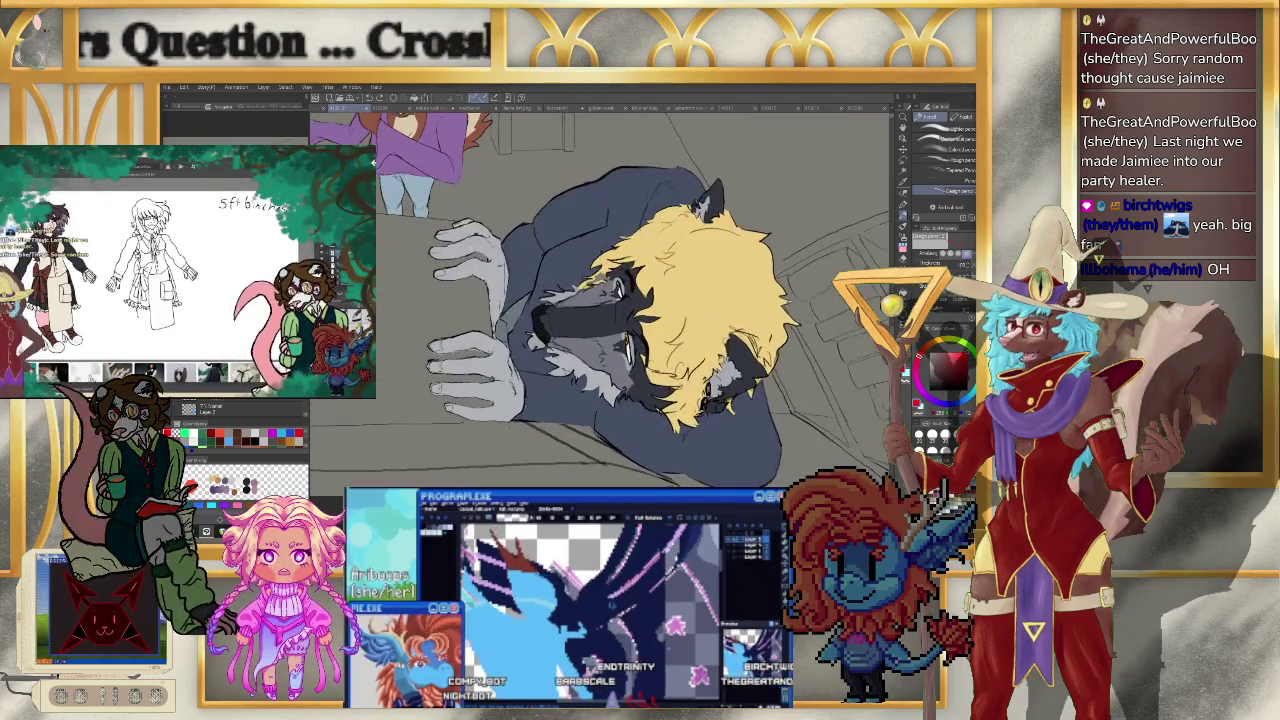
pyautogui.scroll(1, 510, 280)
pyautogui.scroll(-3, 510, 280)
pyautogui.scroll(-2, 510, 280)
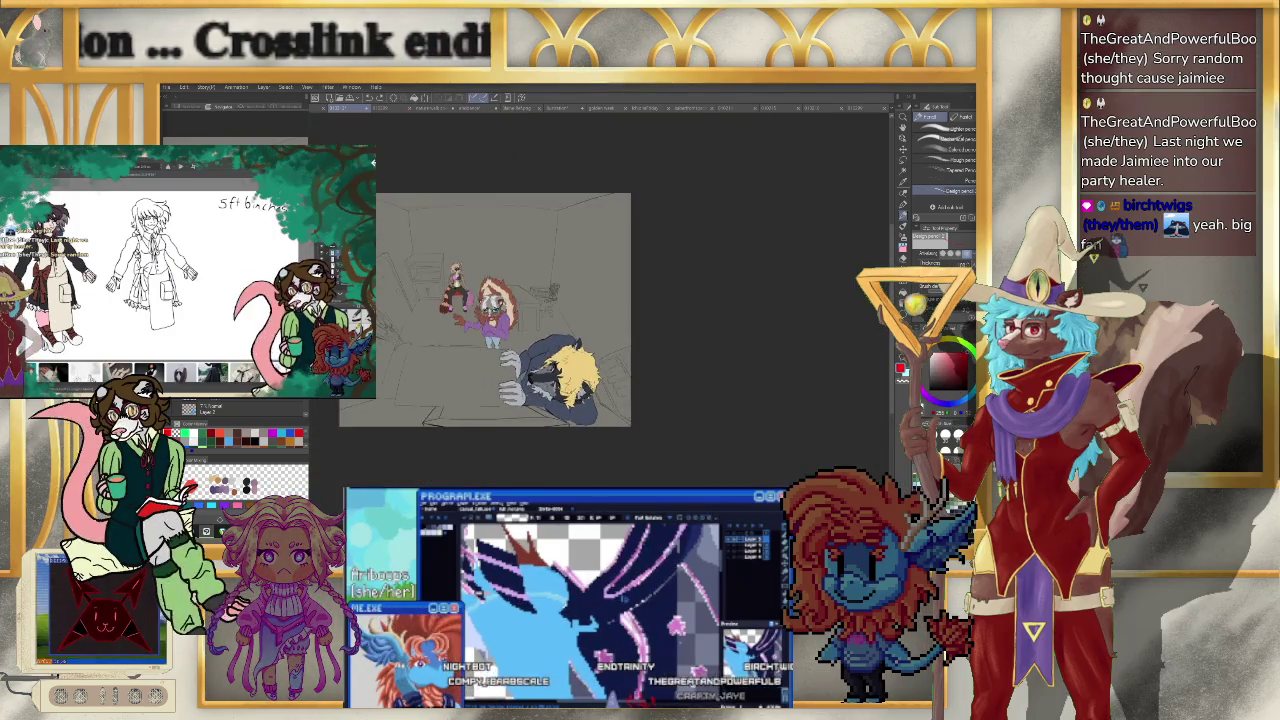
pyautogui.scroll(3, 510, 280)
pyautogui.scroll(1, 510, 280)
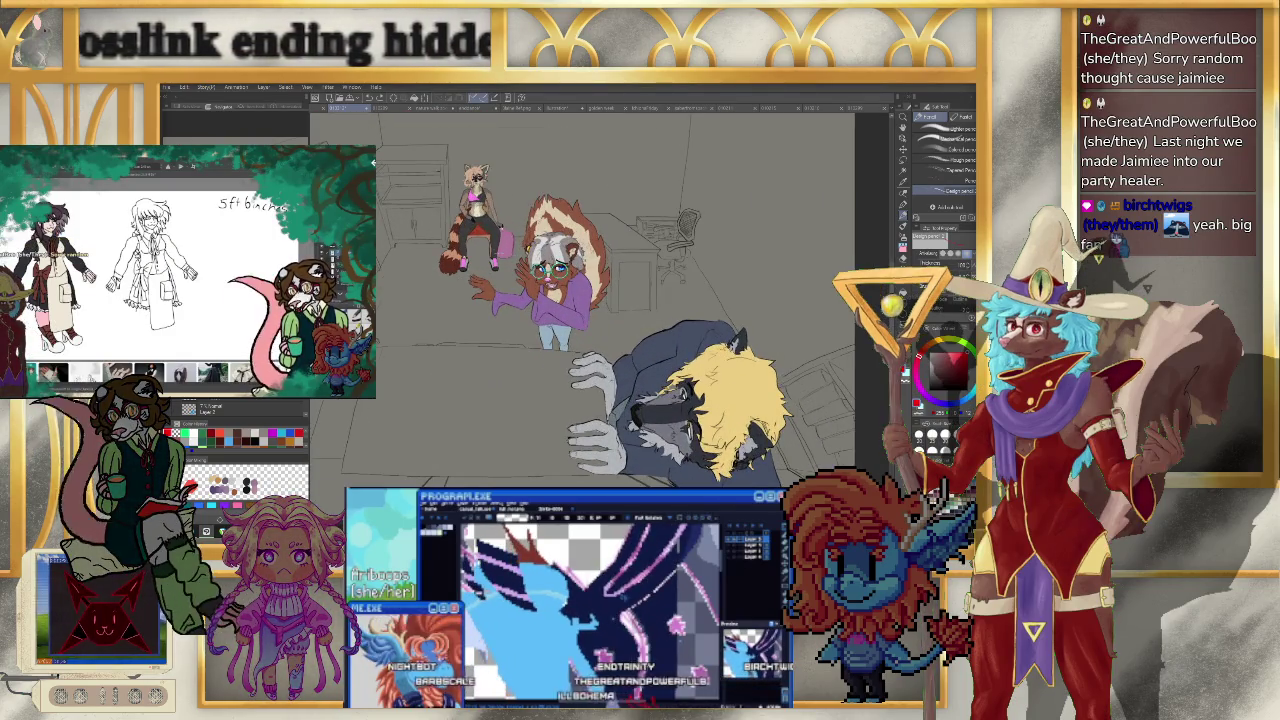
pyautogui.moveTo(646, 255)
pyautogui.mouseDown()
pyautogui.moveTo(726, 230)
pyautogui.moveTo(706, 262)
pyautogui.mouseUp()
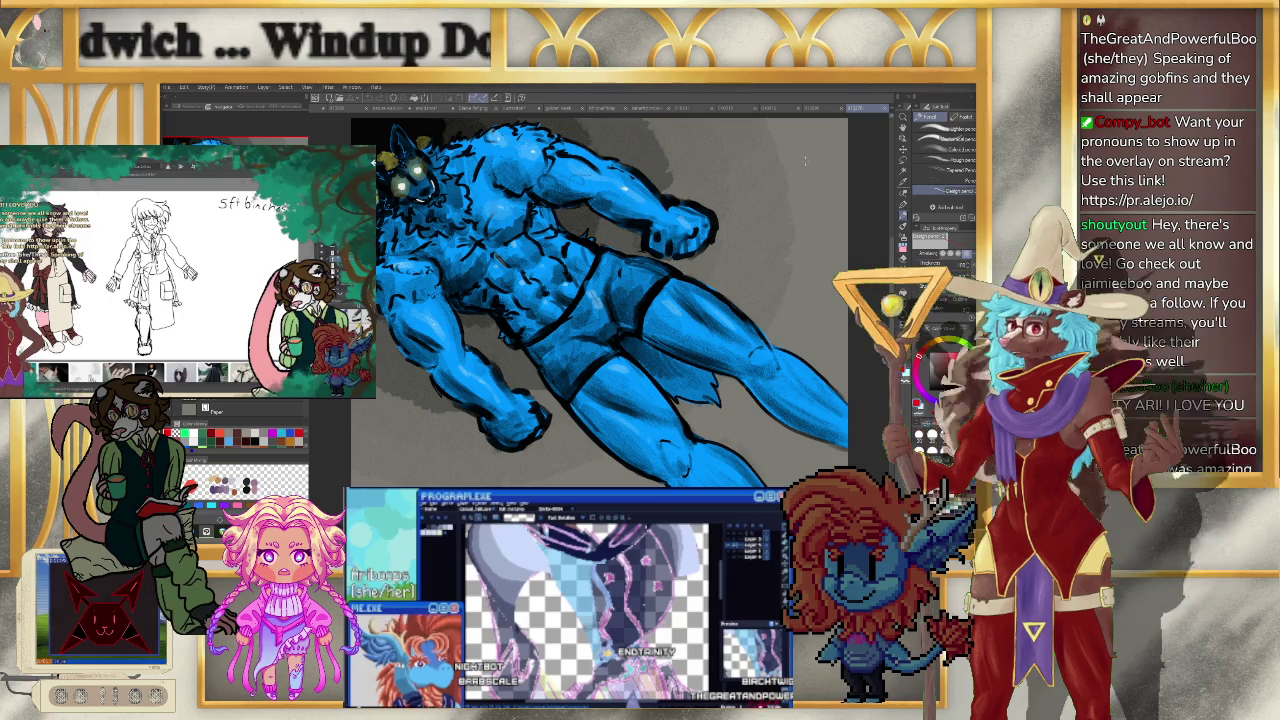
# - Scroll the canvas up and bring up the Open file dialog from the File menu
pyautogui.scroll(1, 805, 160)
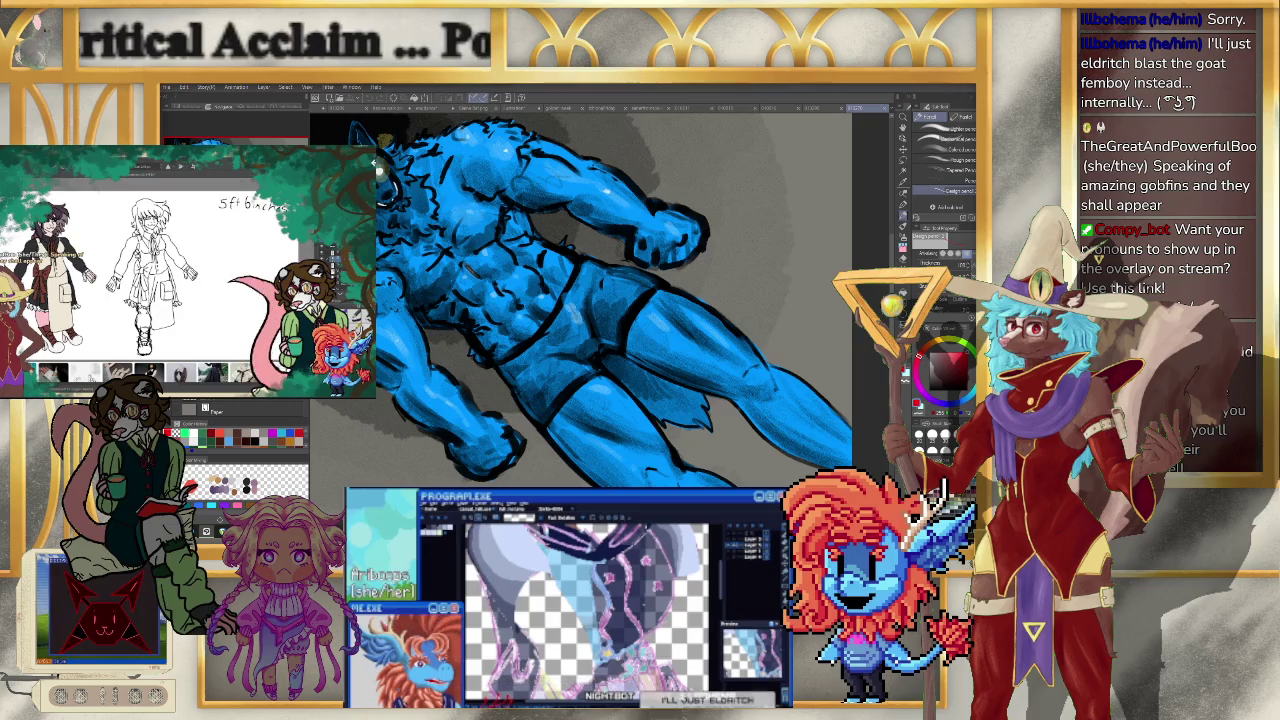
pyautogui.click(168, 88)
pyautogui.click(207, 130)
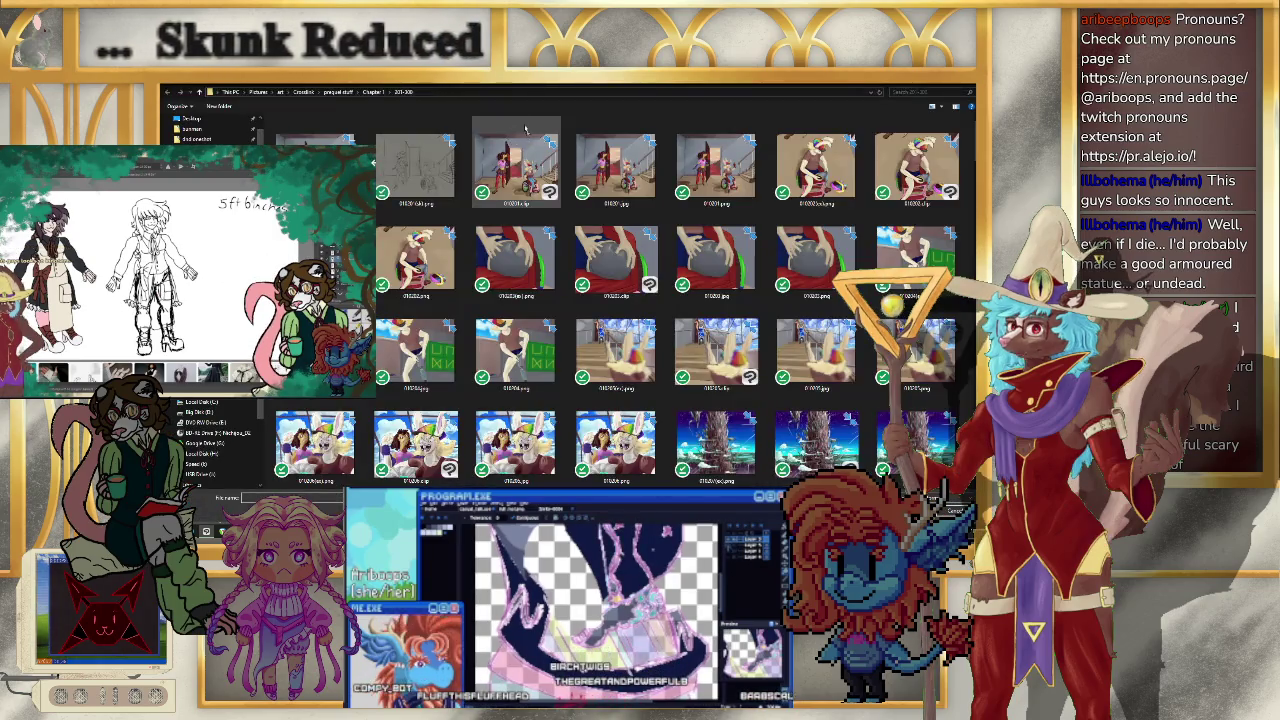
# - Scroll through the image thumbnails in the current Chapter 1 folder
pyautogui.scroll(-5, 430, 170)
pyautogui.scroll(-5, 478, 192)
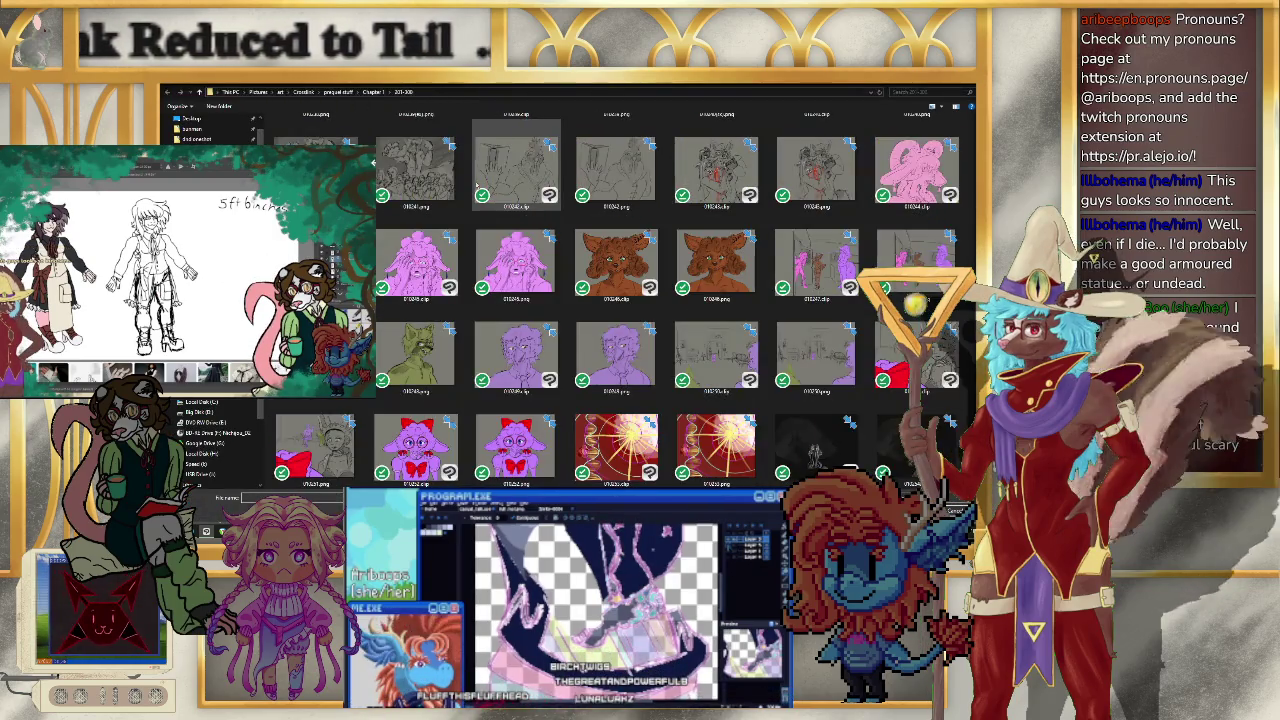
pyautogui.scroll(-5, 477, 186)
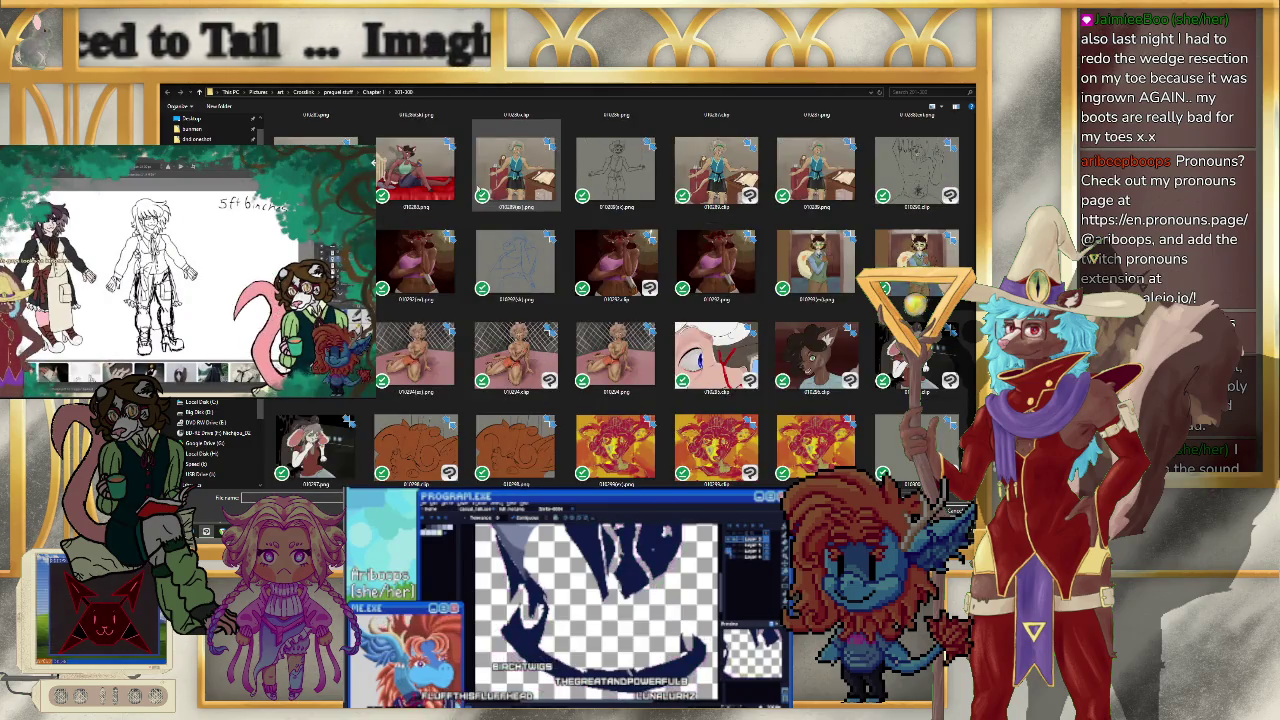
pyautogui.scroll(-5, 478, 186)
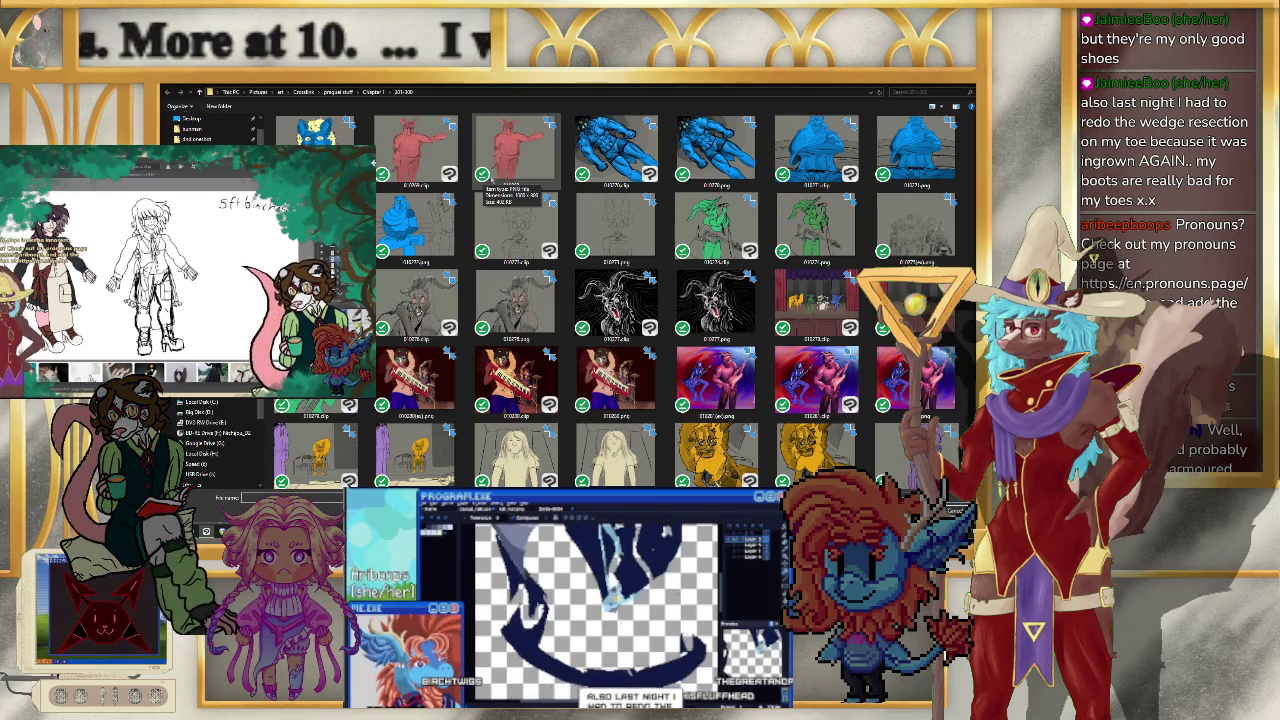
pyautogui.scroll(3, 482, 182)
pyautogui.scroll(2, 482, 182)
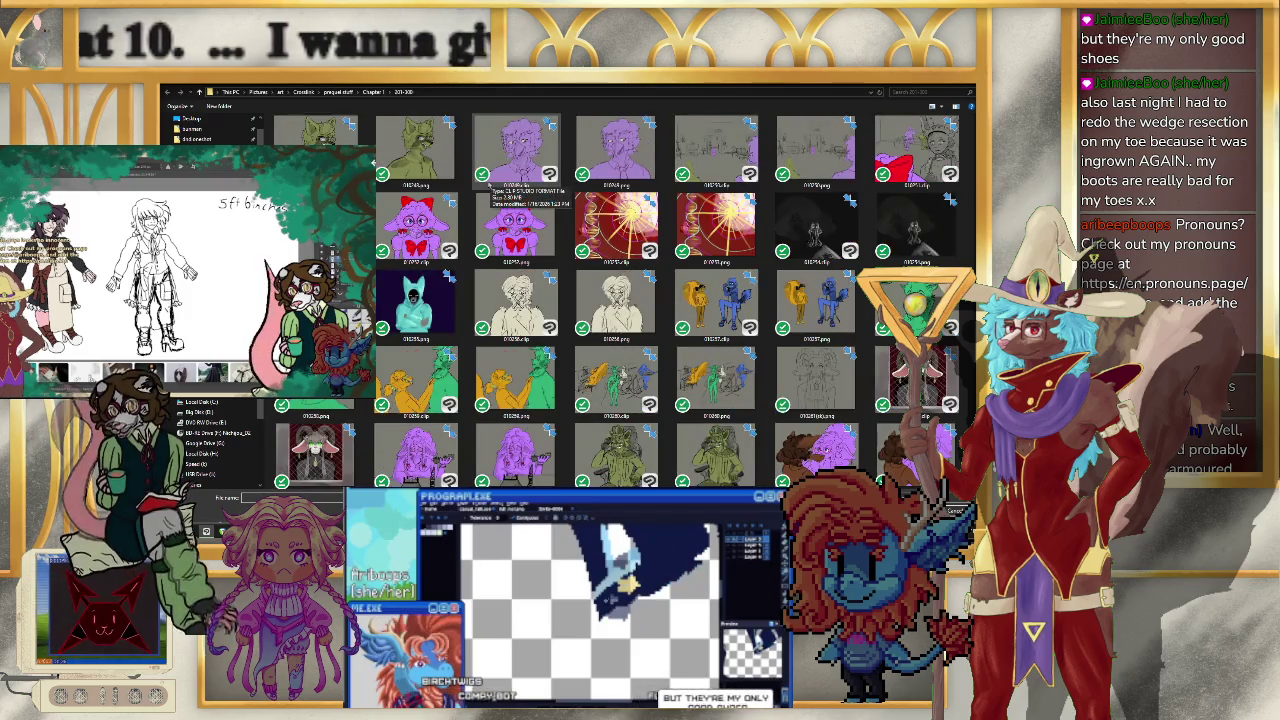
pyautogui.scroll(2, 488, 183)
pyautogui.scroll(2, 488, 185)
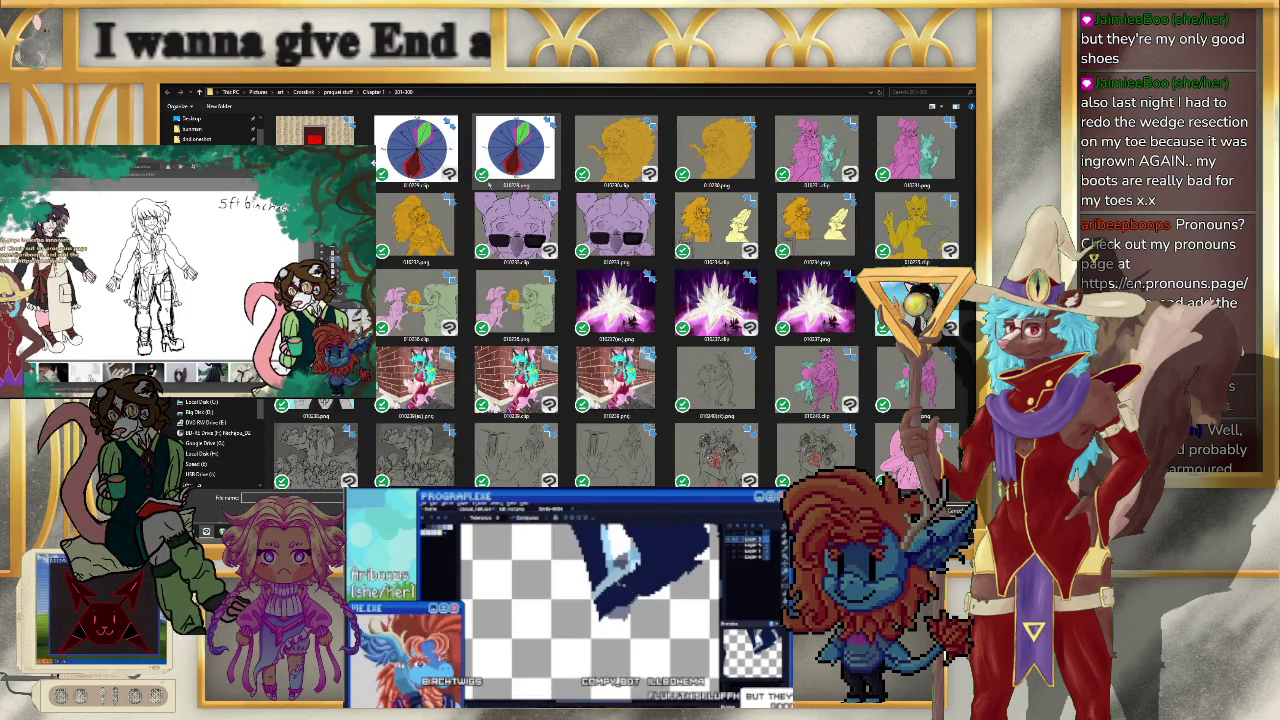
pyautogui.scroll(3, 486, 180)
pyautogui.scroll(3, 488, 183)
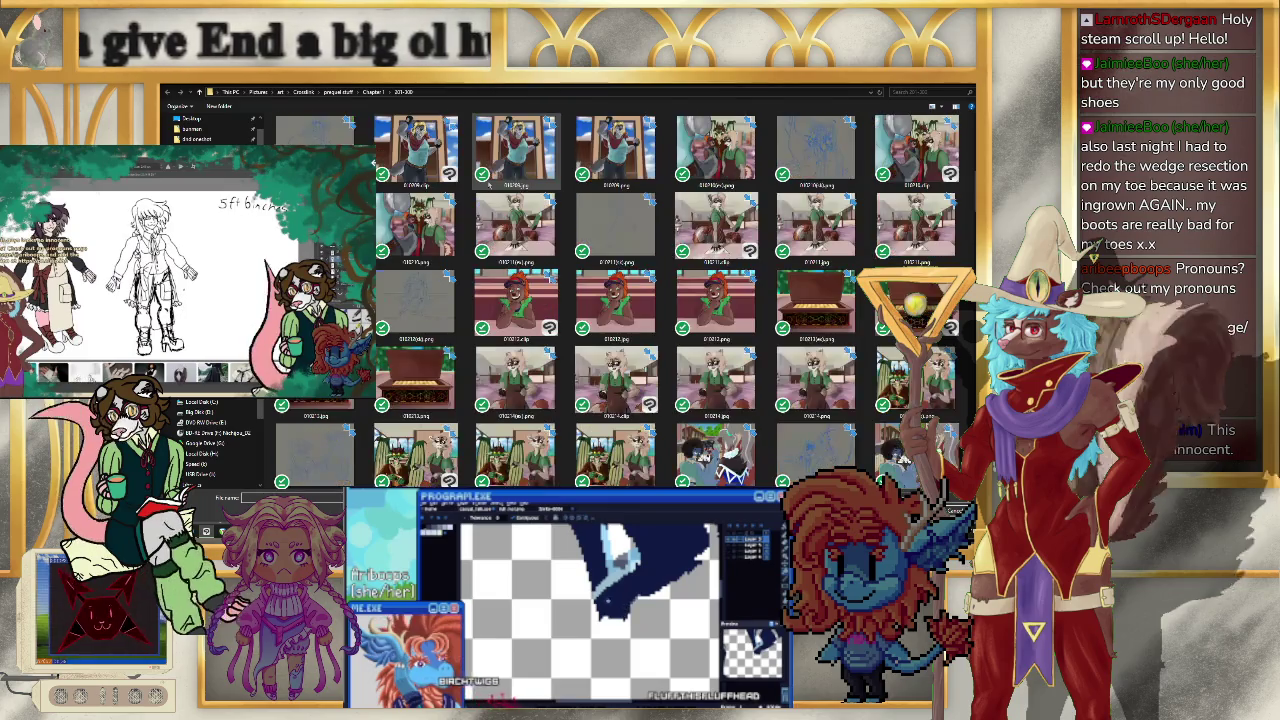
pyautogui.scroll(3, 488, 183)
pyautogui.scroll(3, 488, 183)
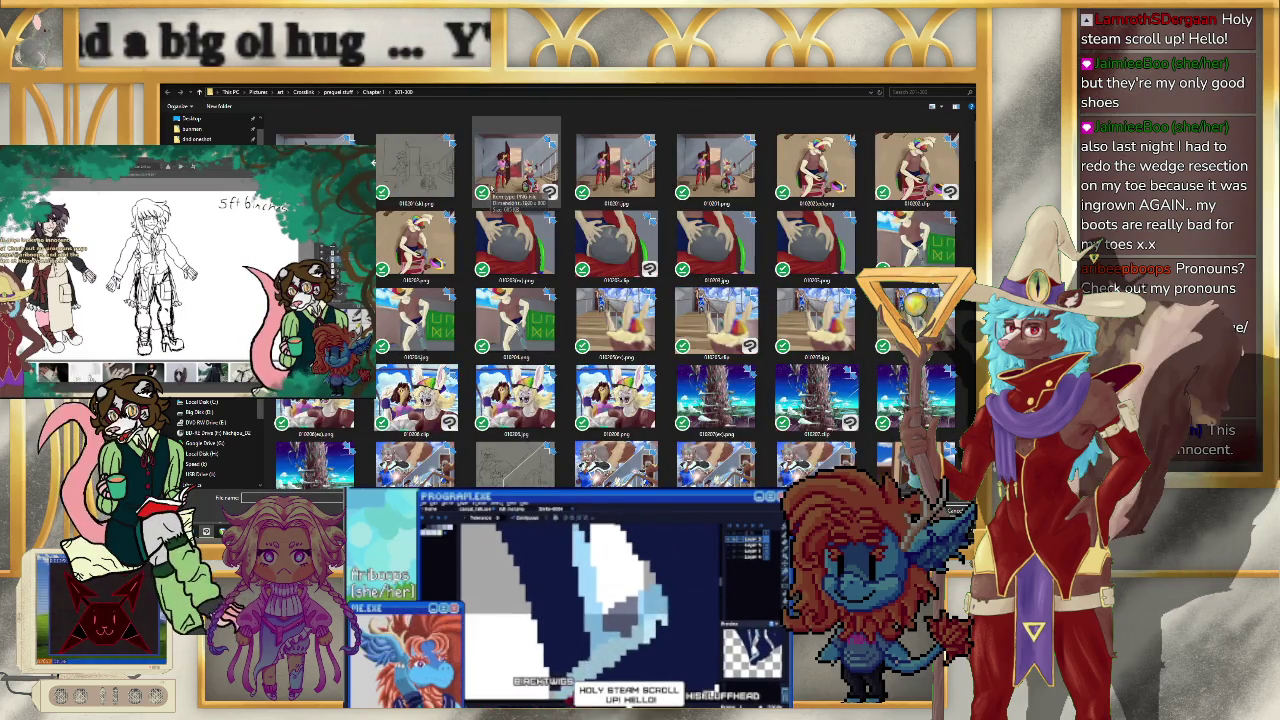
# - Open the Chapter 1 101-200 folder and browse its thumbnails
pyautogui.click(373, 91)
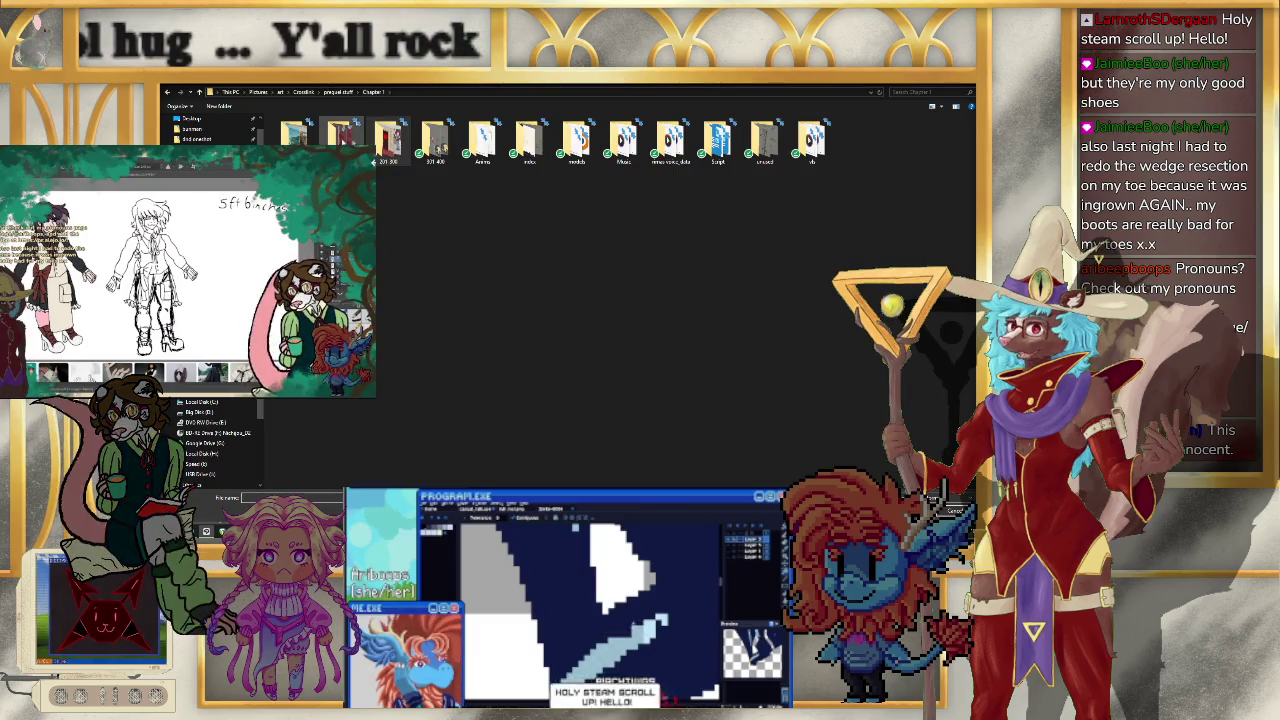
pyautogui.doubleClick(388, 138)
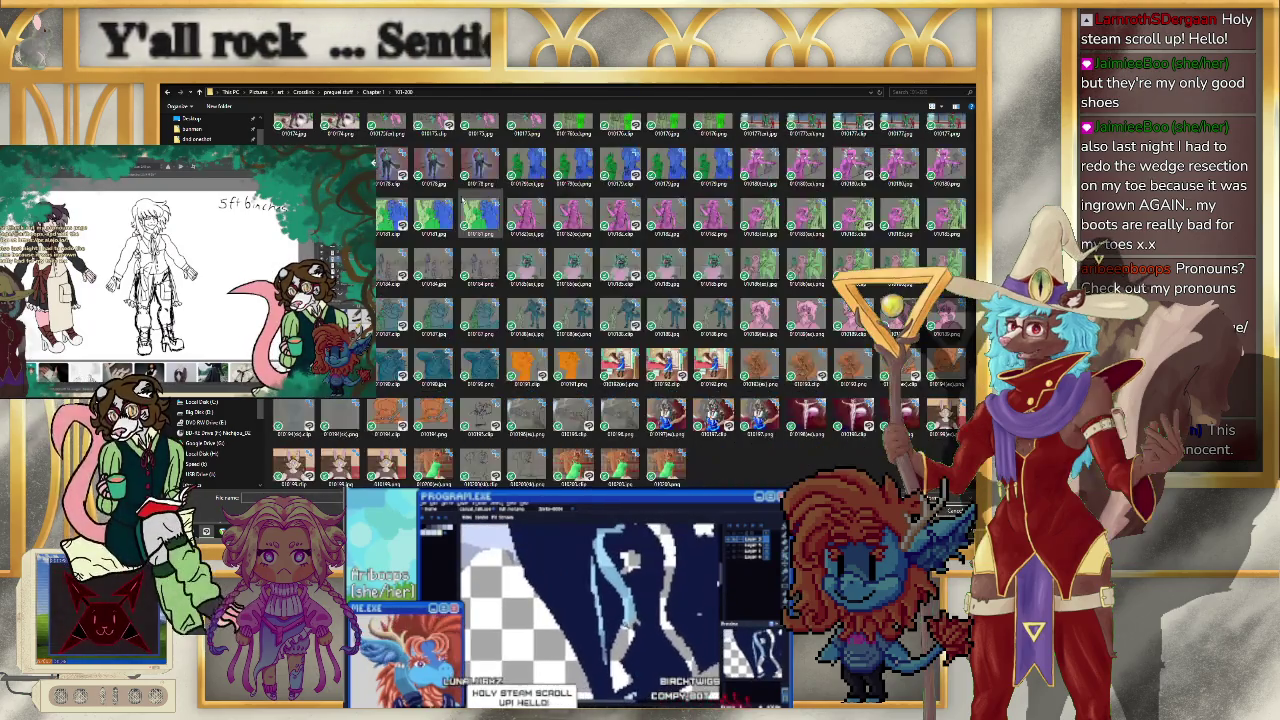
pyautogui.scroll(-5, 463, 203)
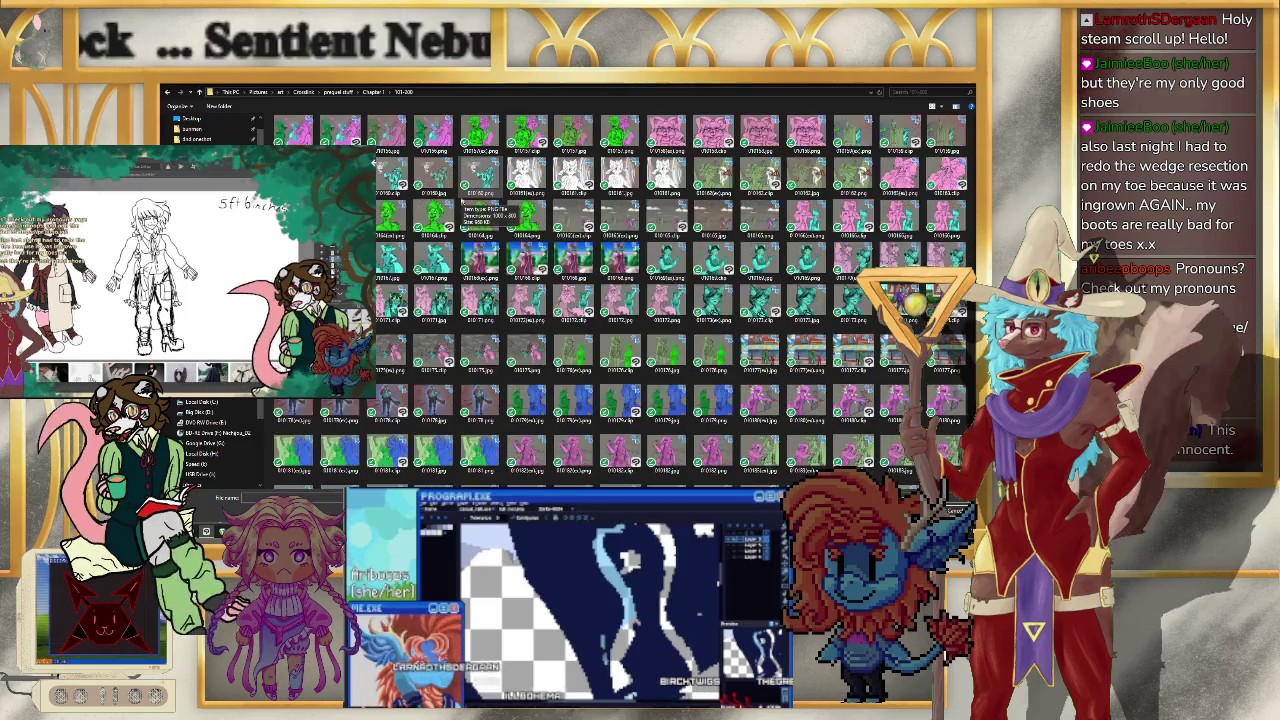
pyautogui.scroll(3, 463, 203)
pyautogui.scroll(3, 463, 203)
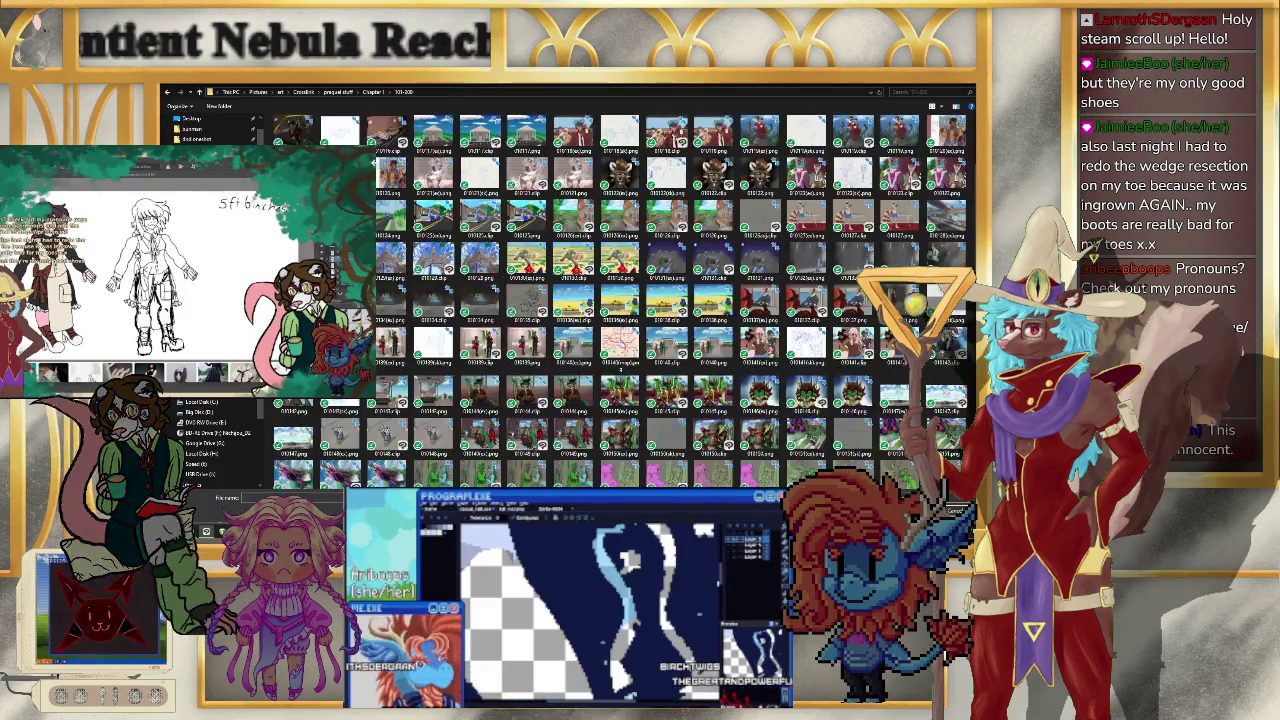
pyautogui.scroll(3, 630, 300)
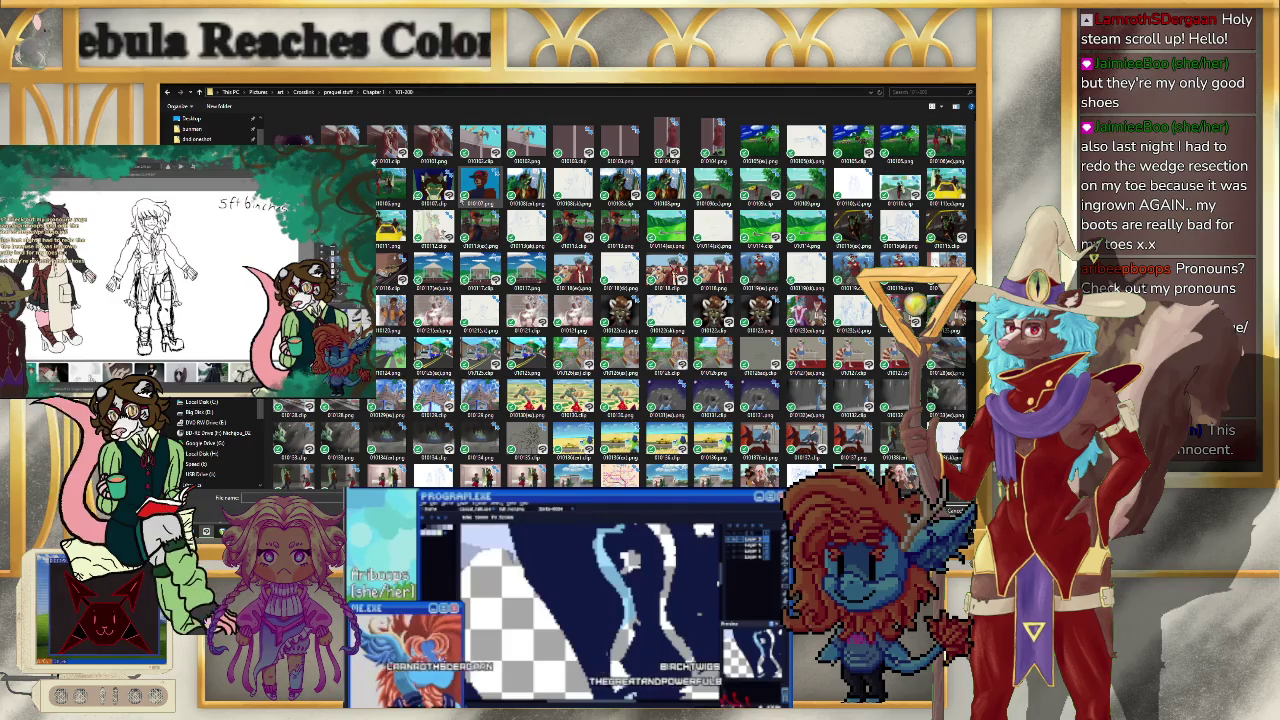
pyautogui.scroll(-3, 374, 161)
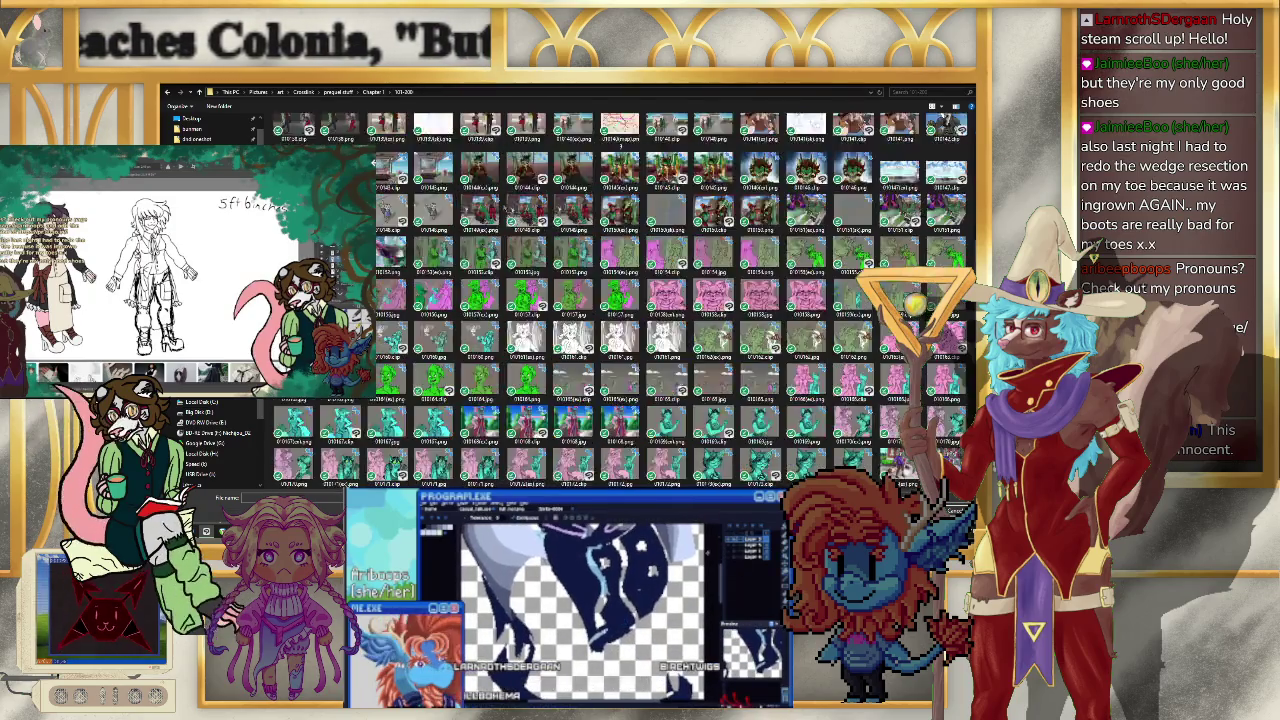
pyautogui.scroll(-3, 374, 161)
pyautogui.scroll(-3, 374, 161)
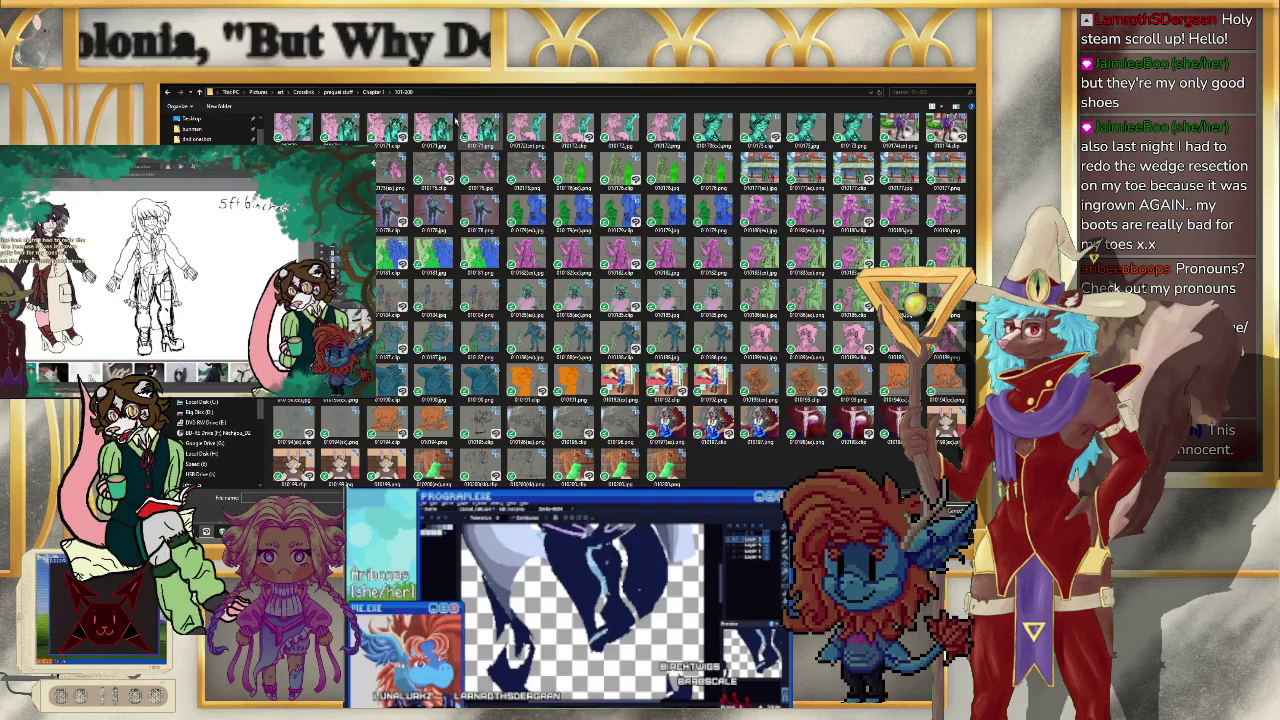
# - Navigate to Crosslink > Character Art > Julie, then return to Clip Studio Paint
pyautogui.click(371, 92)
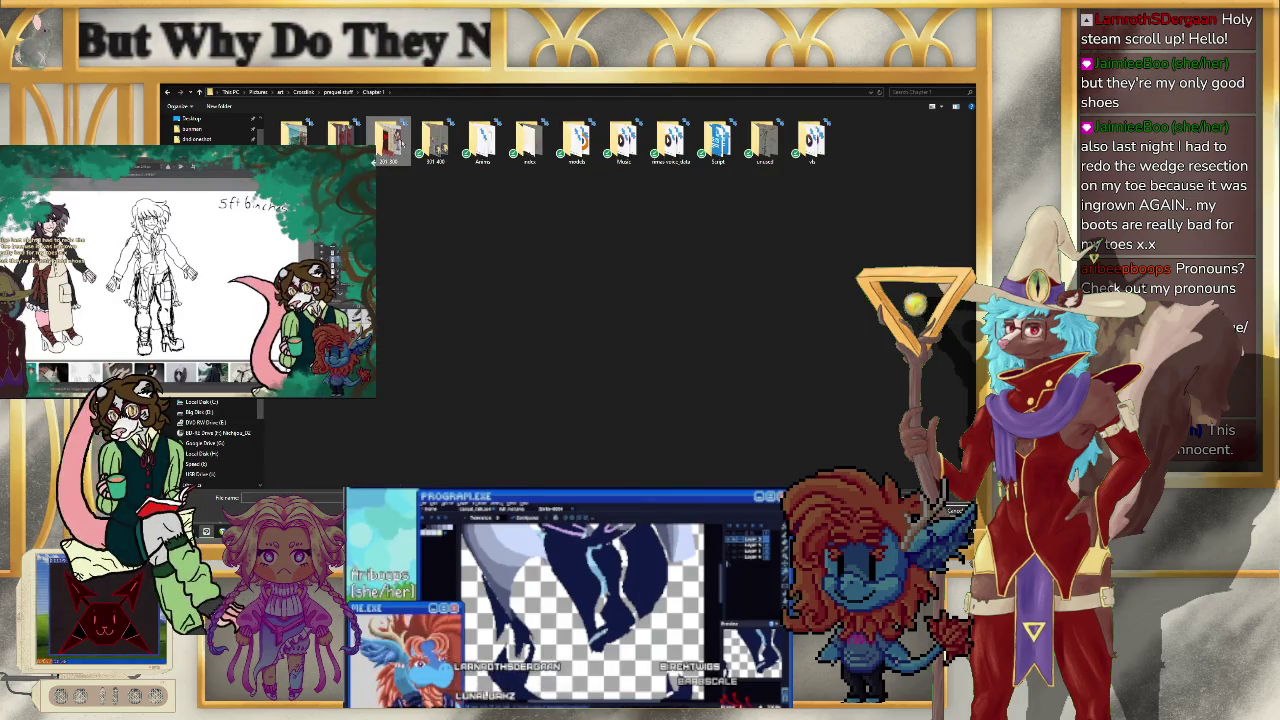
pyautogui.doubleClick(374, 161)
pyautogui.hotkey('alt', 'Up')
pyautogui.hotkey('alt', 'Up')
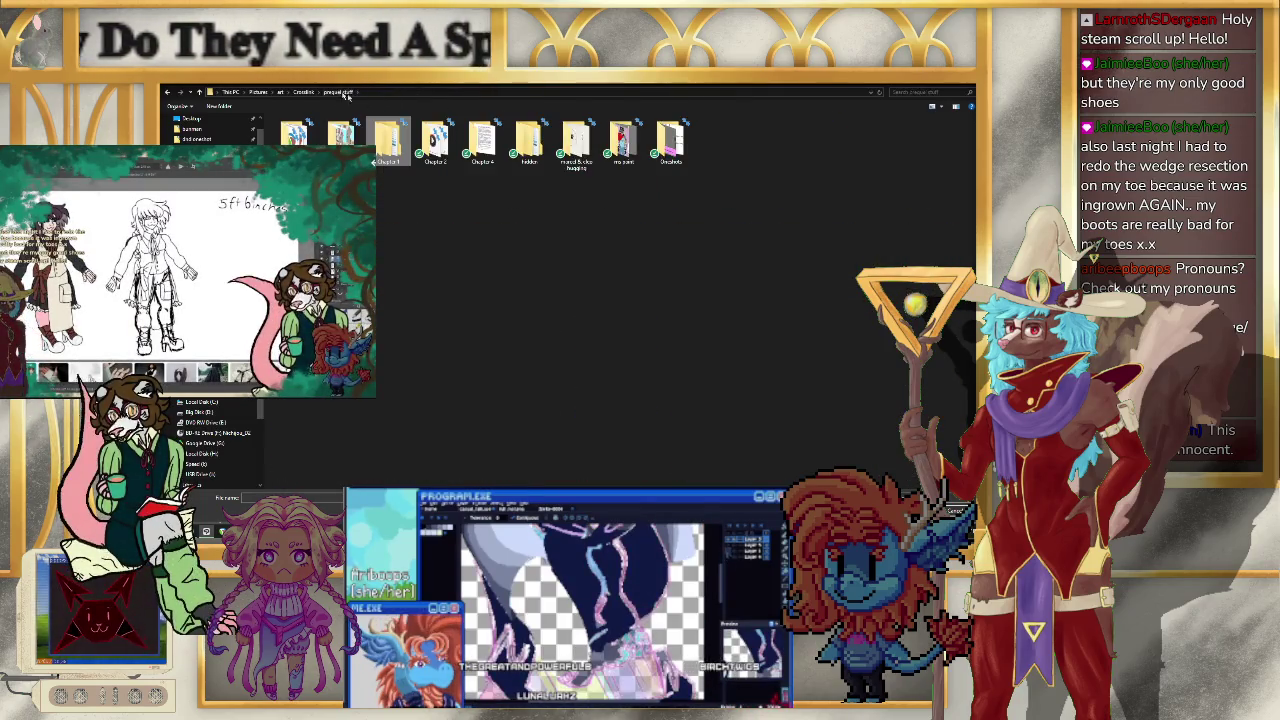
pyautogui.click(306, 92)
pyautogui.doubleClick(482, 140)
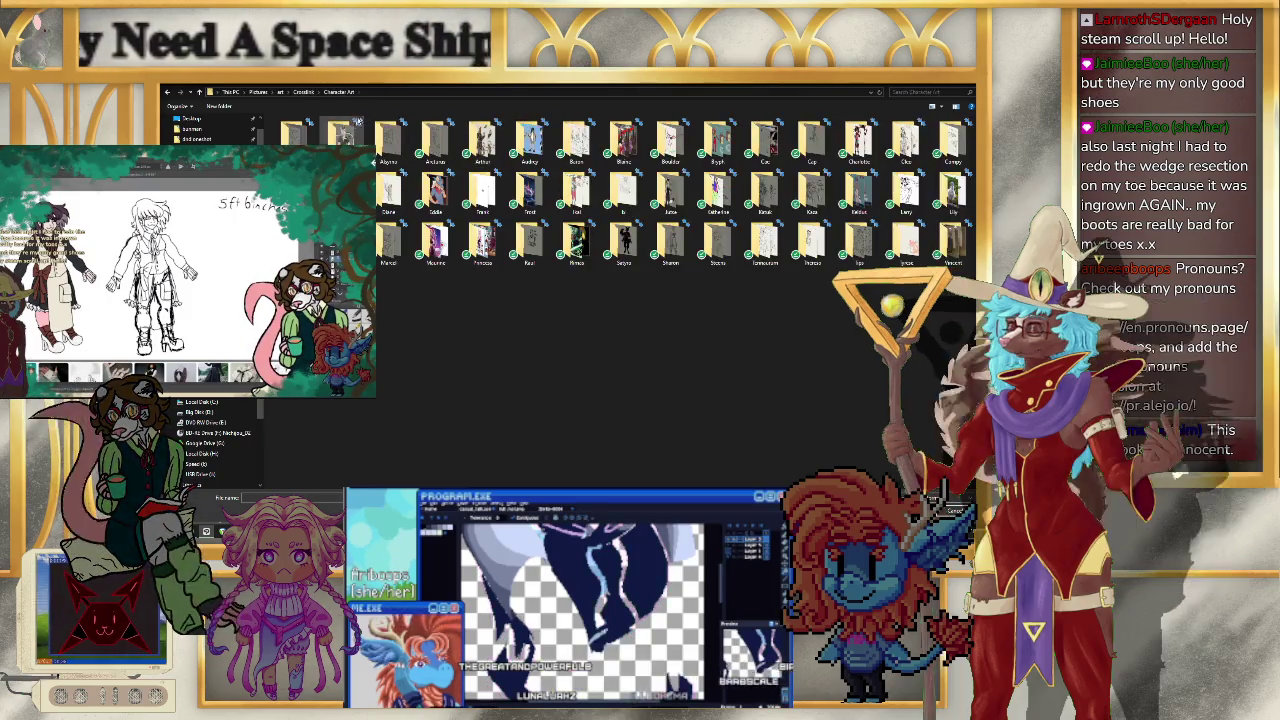
pyautogui.doubleClick(670, 190)
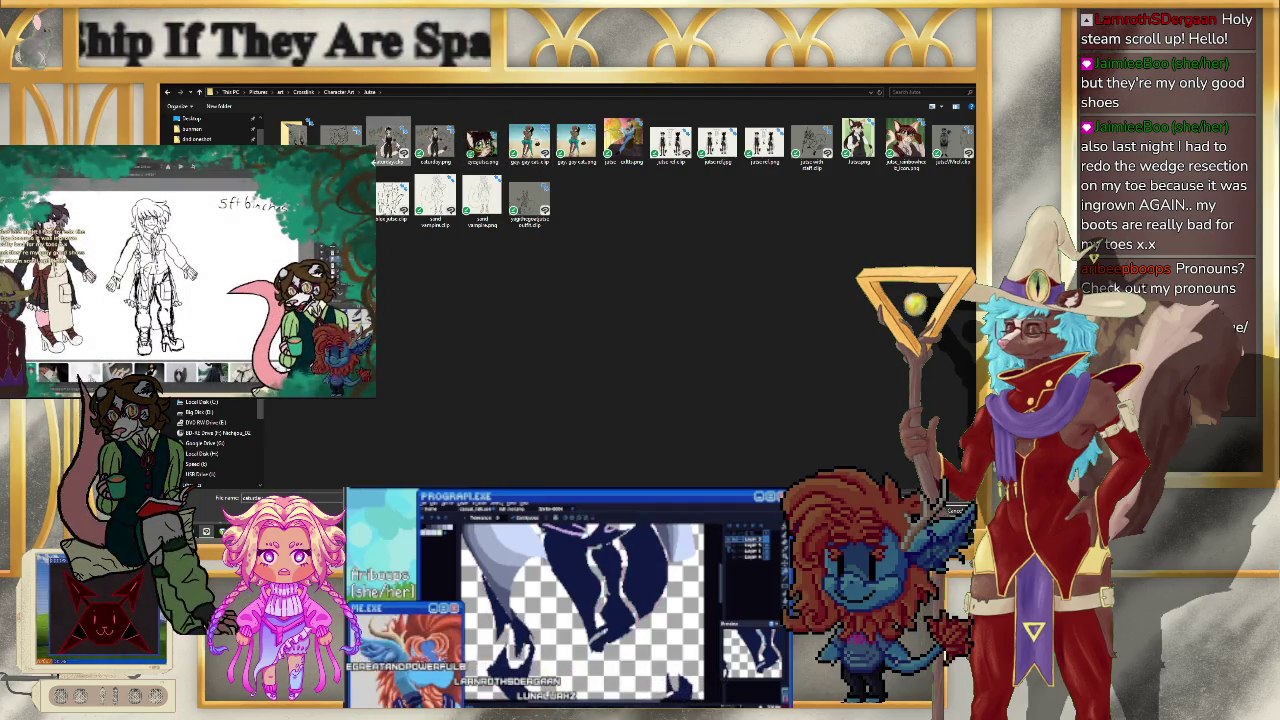
pyautogui.hotkey('alt', 'Tab')
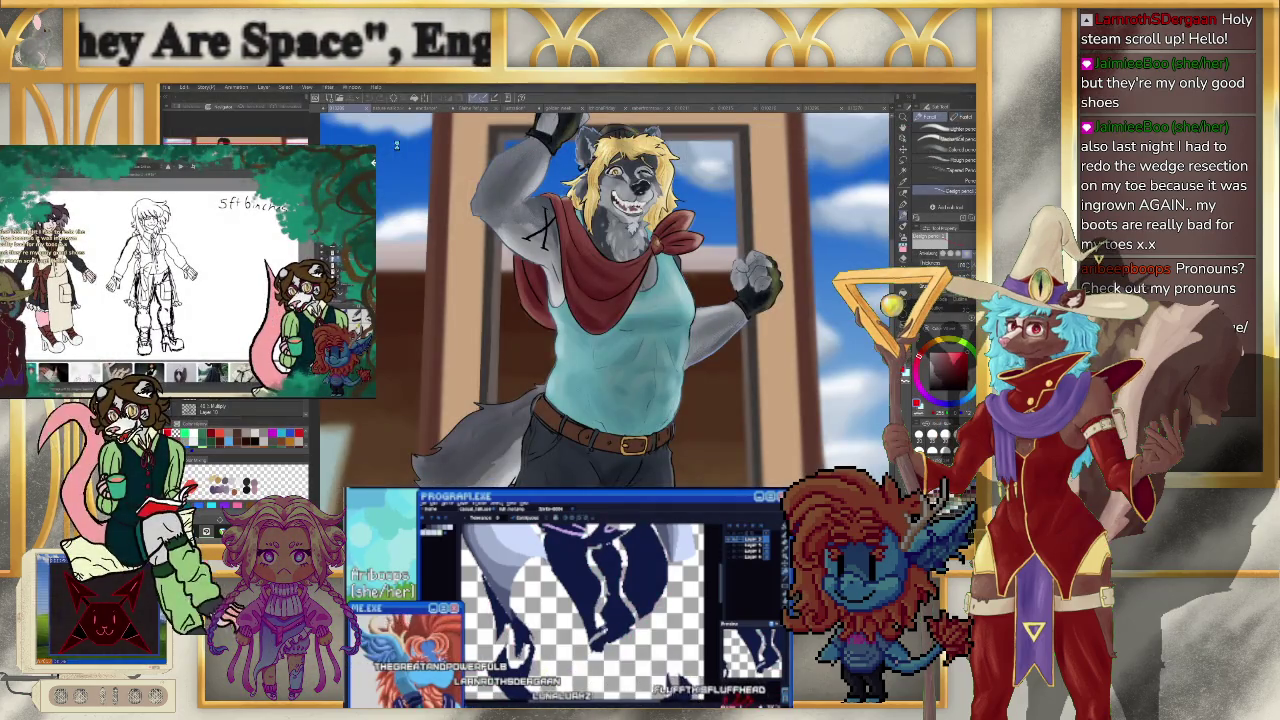
# - Dismiss the Google Docs word count summary and return to the cat-in-vest canvas
pyautogui.hotkey('ctrl', 'Tab')
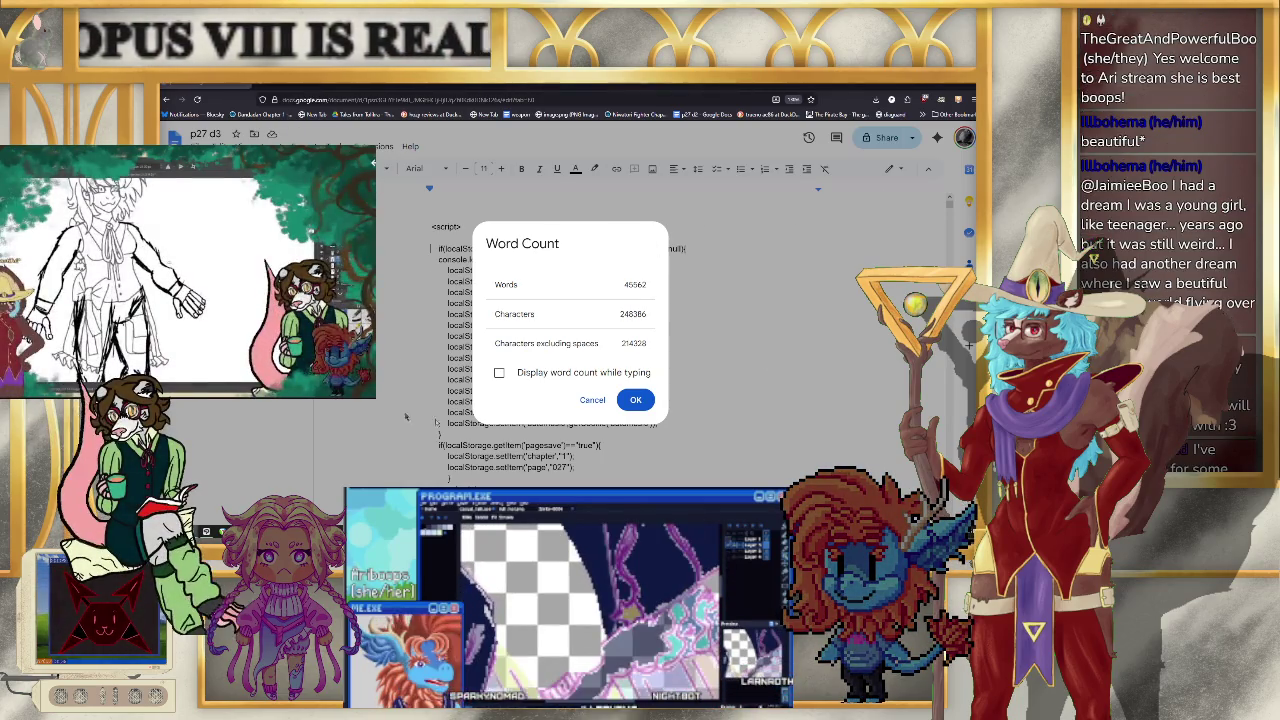
pyautogui.press('Escape')
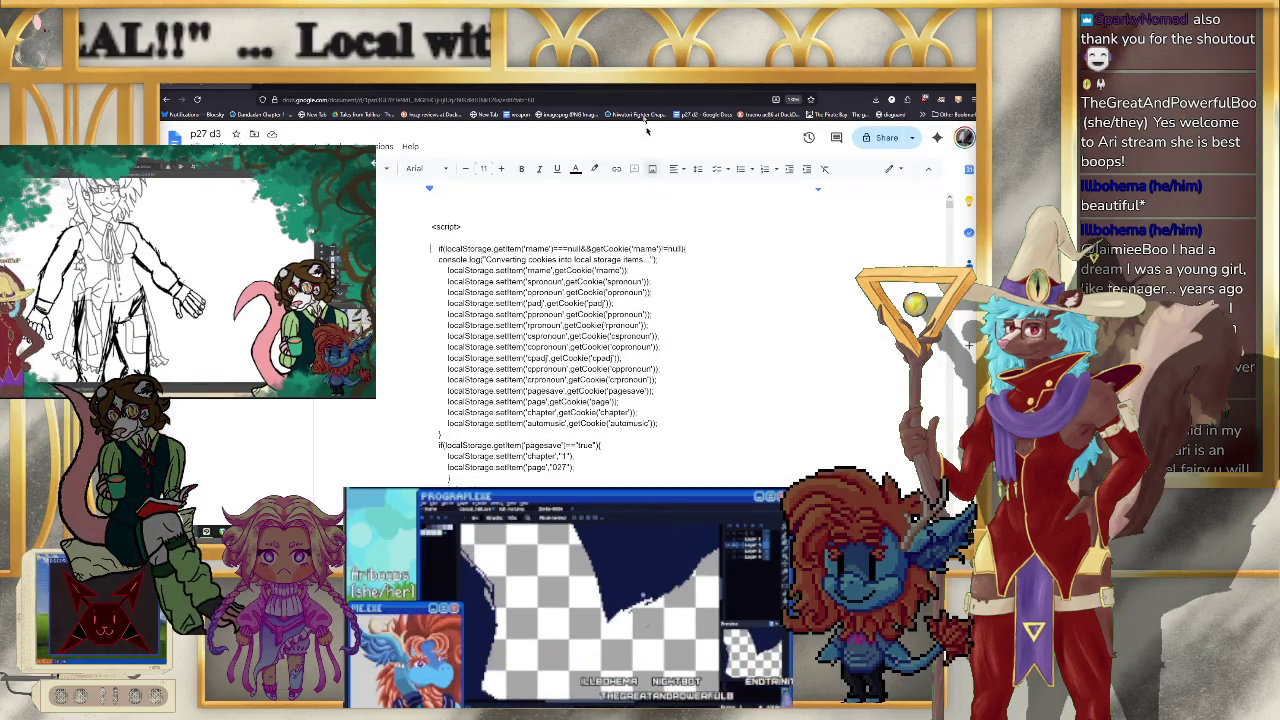
pyautogui.hotkey('alt', 'Tab')
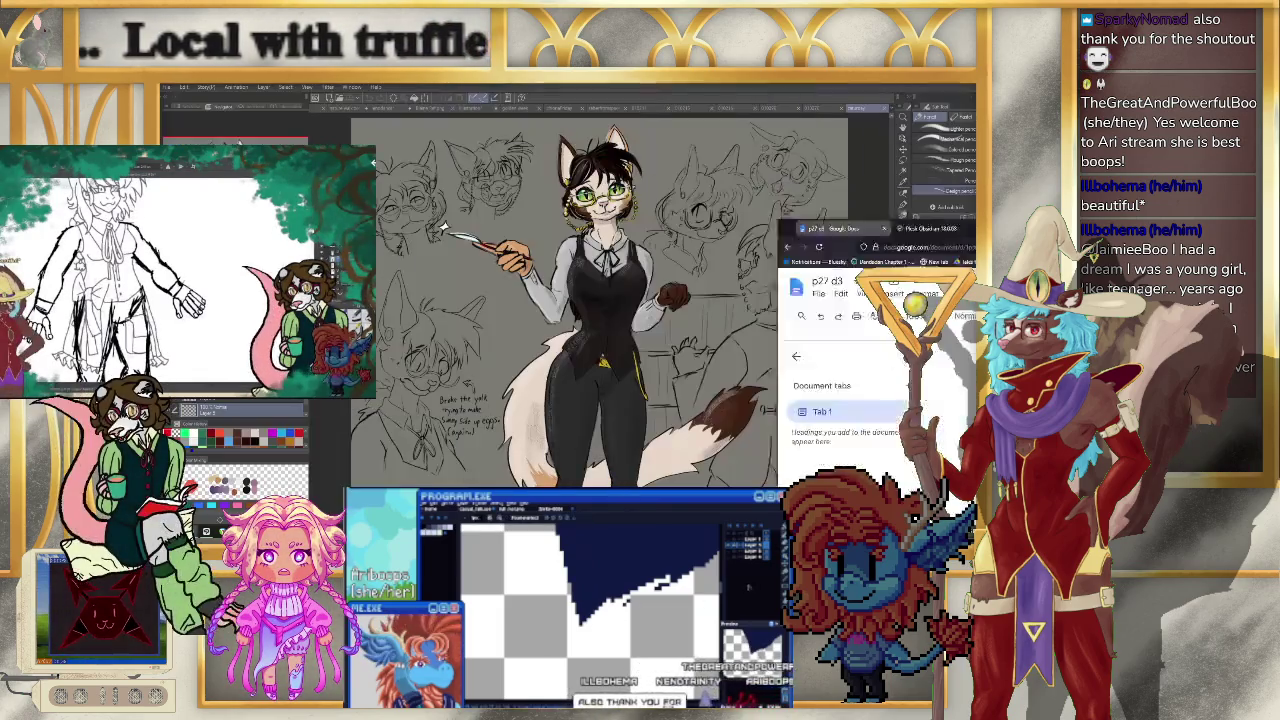